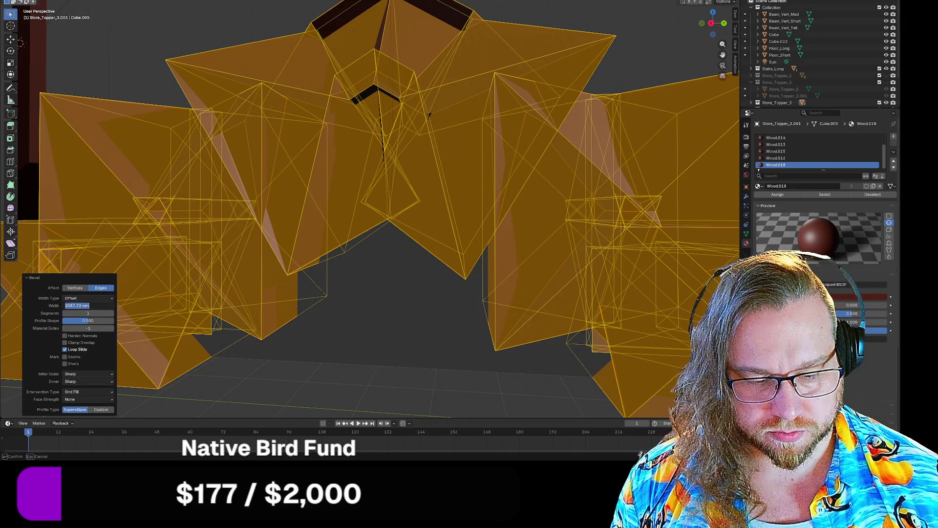
- Finish the trim bevel at 20 mm width, deselect it, and zoom out over the whole scene
key("Return")
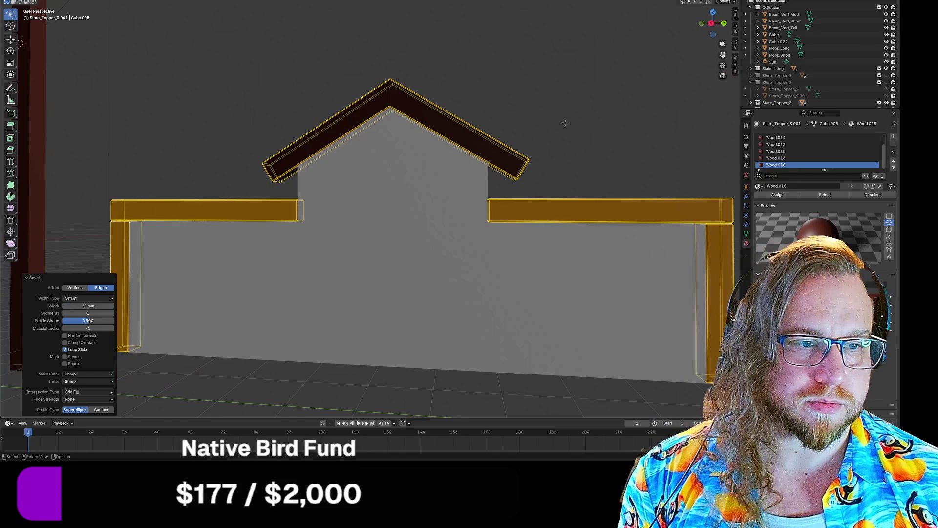
key("alt+a")
mouse_move(586, 151)
middle_mouse_down()
mouse_move(550, 151)
mouse_move(651, 182)
mouse_move(586, 191)
mouse_move(549, 224)
mouse_move(429, 221)
middle_mouse_up()
scroll(534, 219, "down", 3)
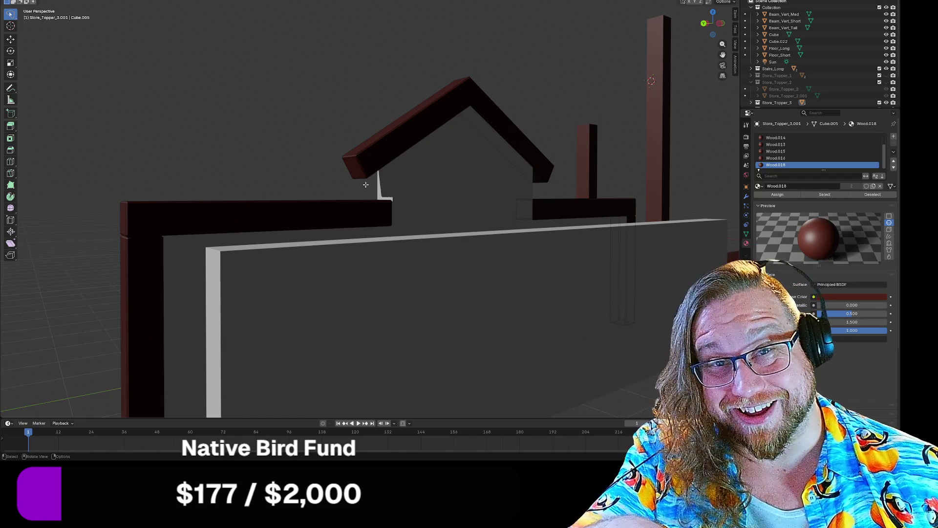
scroll(357, 178, "down", 5)
middle_click_drag(357, 179, 439, 200)
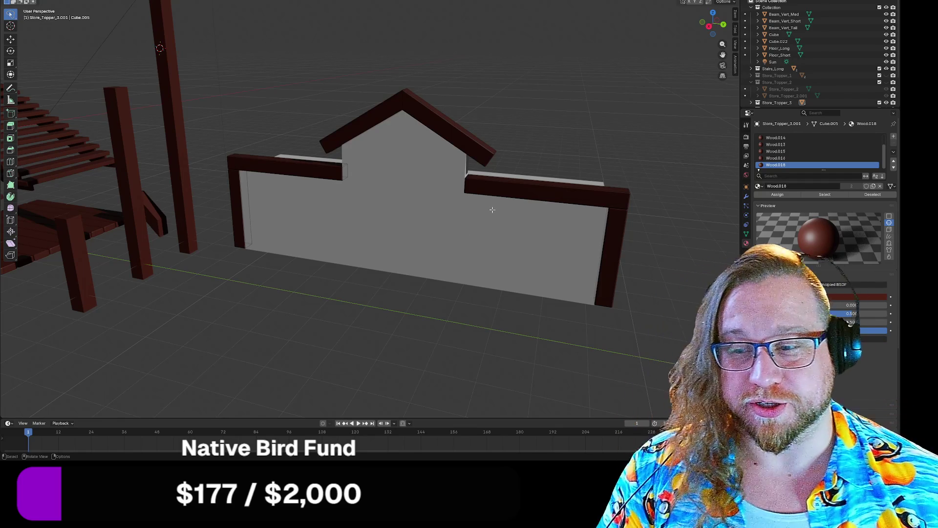
- Unhide Store_Topper_1 and Store_Topper_2 in the Outliner
scroll(659, 142, "down", 3)
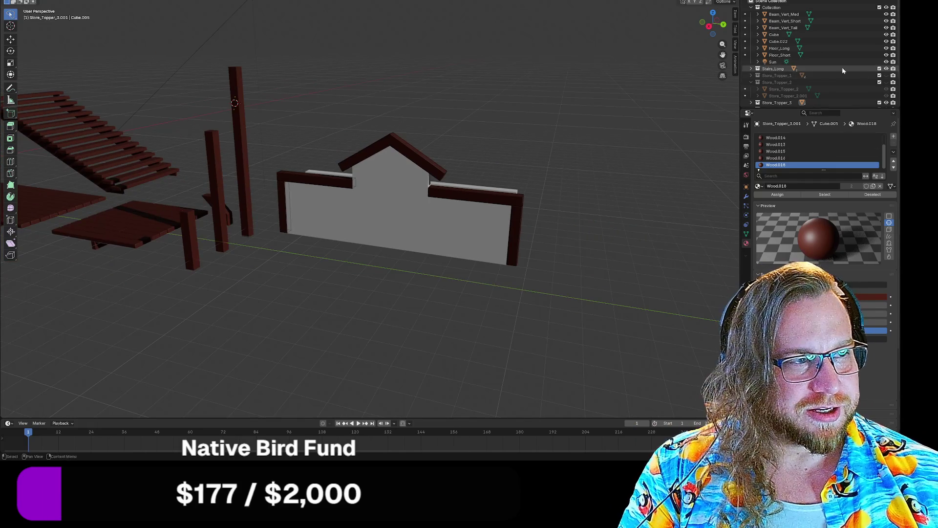
left_click(886, 82)
left_click(886, 75)
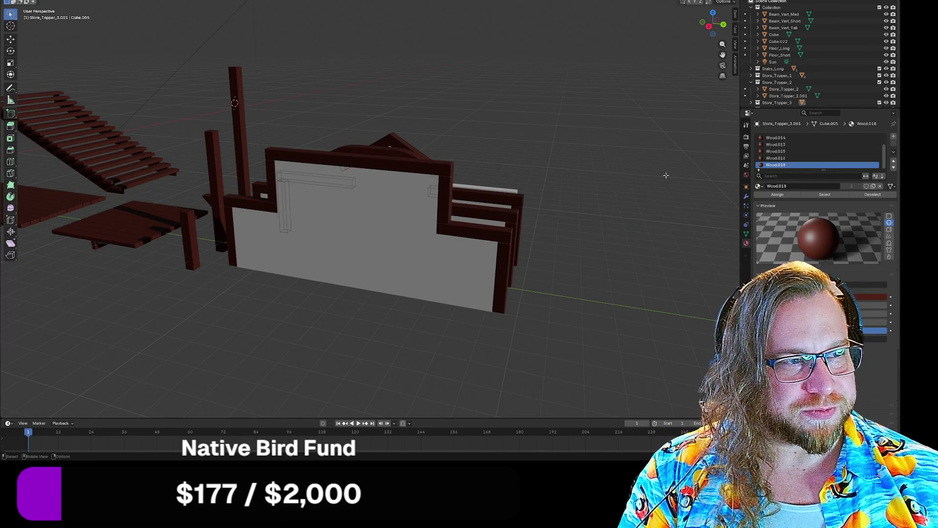
left_click(752, 82)
left_click(752, 96)
left_click(752, 97)
- Return to Object Mode with nothing selected, orbit the scene, and bring up the reference image
mouse_move(704, 140)
middle_mouse_down()
mouse_move(610, 193)
mouse_move(666, 199)
mouse_move(437, 112)
middle_mouse_up()
mouse_move(390, 131)
middle_mouse_down()
mouse_move(459, 79)
mouse_move(521, 120)
mouse_move(587, 116)
mouse_move(539, 112)
middle_mouse_up()
key("Tab")
left_click(500, 108)
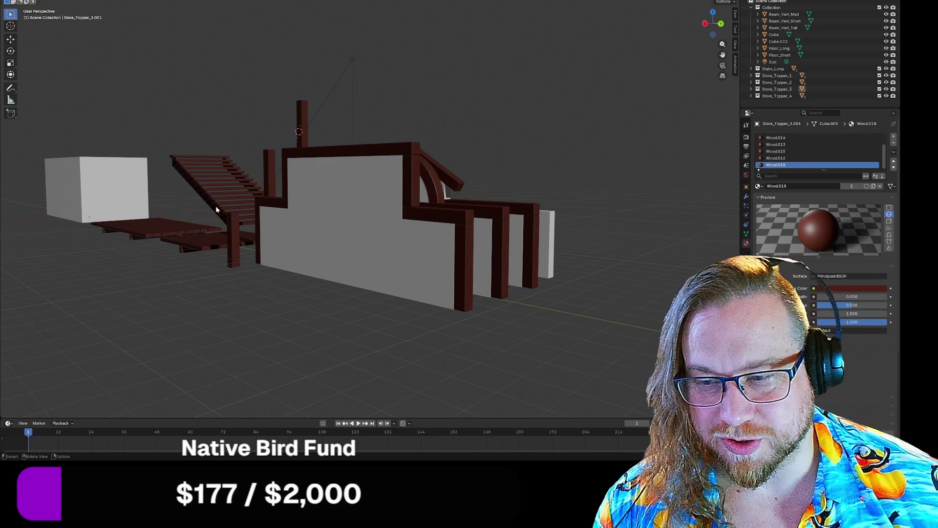
middle_click_drag(286, 322, 263, 320)
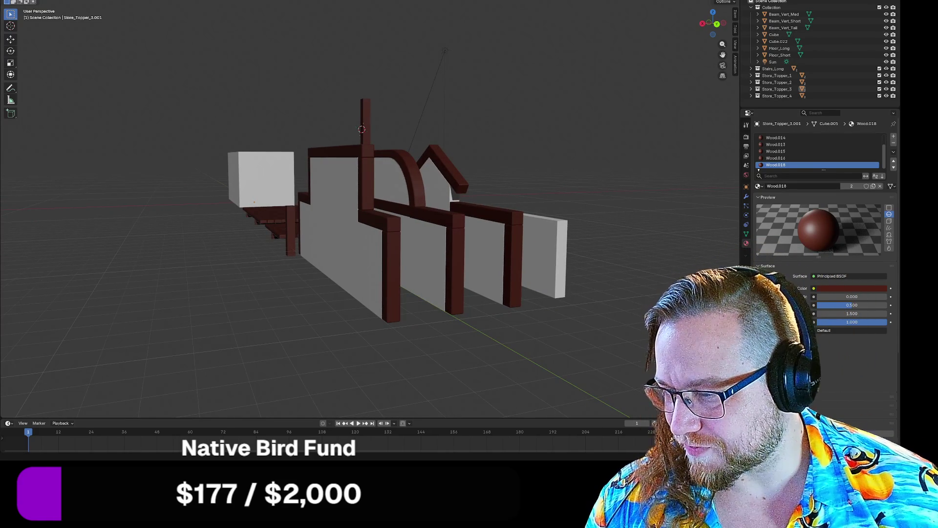
key("alt+Tab")
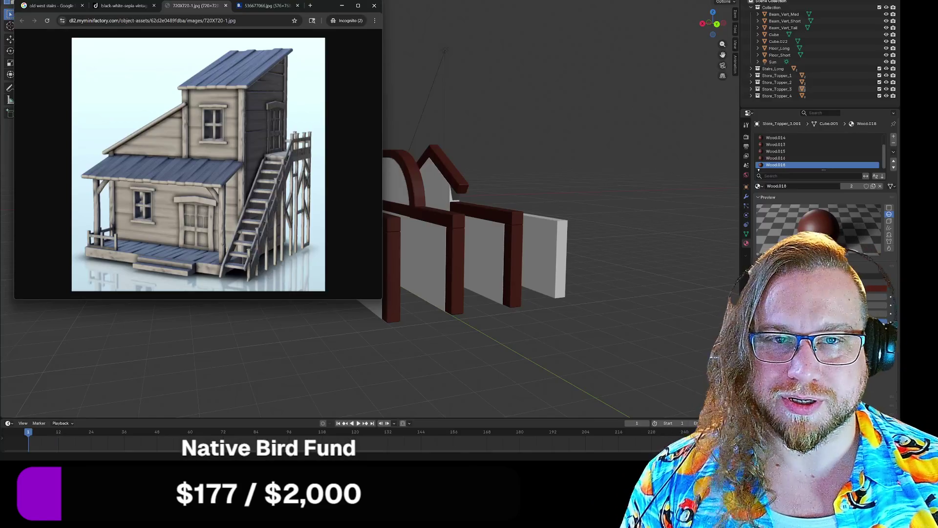
left_click(146, 7)
left_click(267, 6)
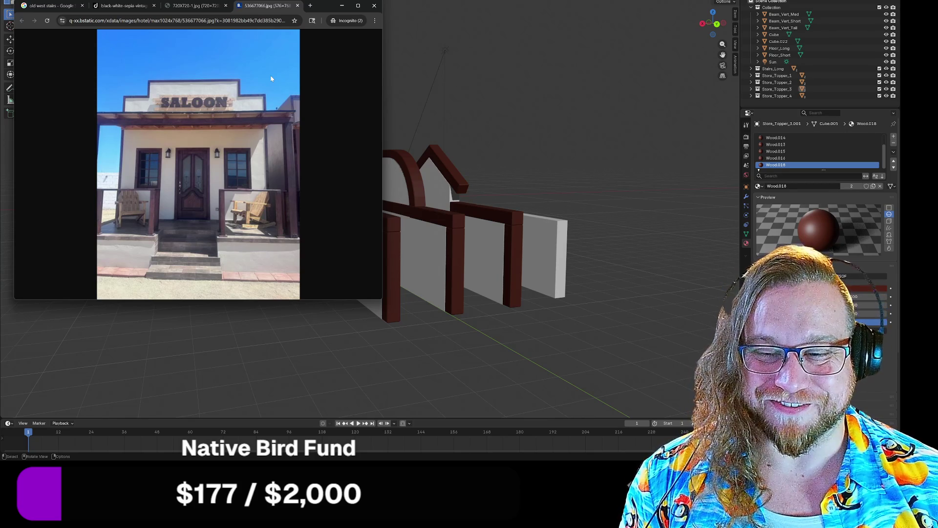
left_click(344, 10)
mouse_move(306, 211)
middle_mouse_down()
mouse_move(379, 256)
mouse_move(331, 260)
mouse_move(301, 237)
mouse_move(318, 231)
middle_mouse_up()
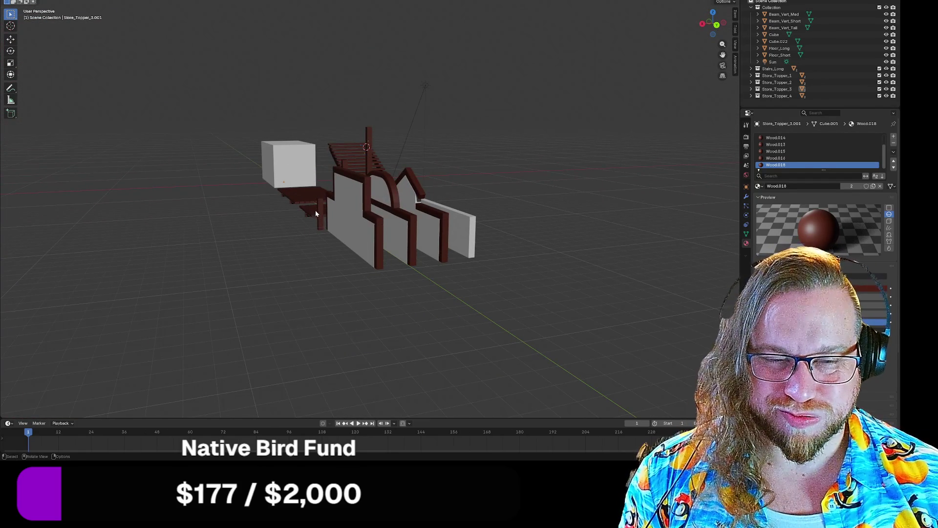
mouse_move(303, 197)
middle_mouse_down()
mouse_move(381, 203)
mouse_move(358, 205)
middle_mouse_up()
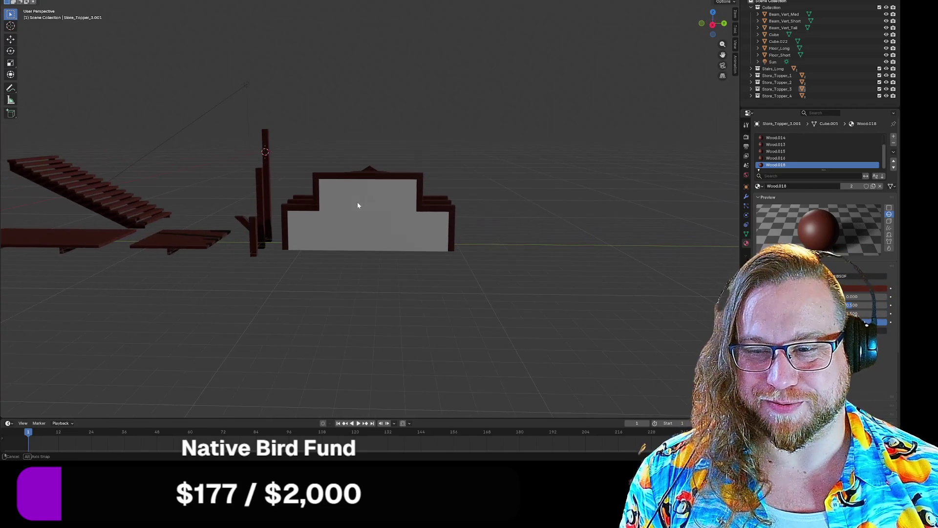
middle_click_drag(222, 218, 310, 214, "shift")
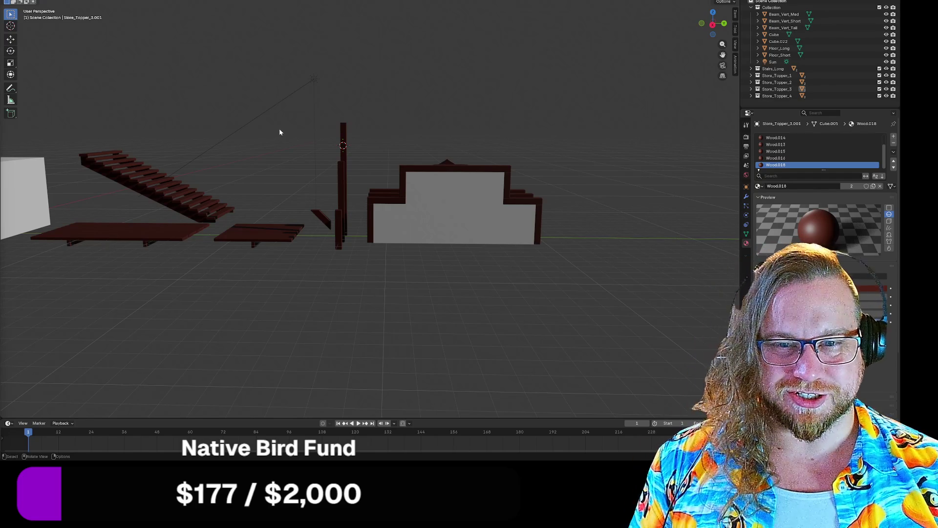
- Orbit to an eye-level side view and reposition the browser window playing the Twitch clip
mouse_move(345, 310)
middle_mouse_down()
mouse_move(335, 320)
mouse_move(293, 289)
mouse_move(305, 298)
mouse_move(211, 151)
mouse_move(415, 268)
mouse_move(420, 260)
middle_mouse_up()
middle_click_drag(334, 251, 493, 266)
mouse_move(349, 226)
middle_mouse_down()
mouse_move(380, 220)
mouse_move(367, 211)
middle_mouse_up()
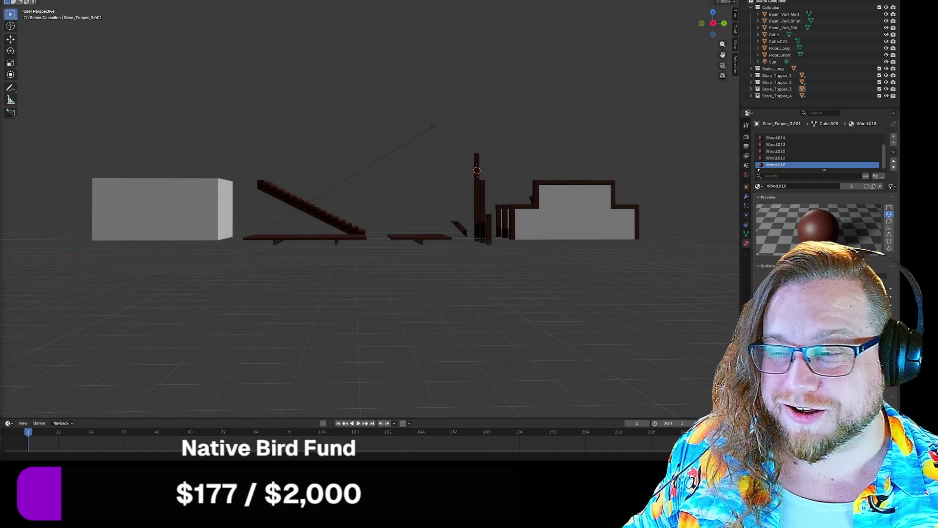
mouse_move(472, 3)
left_mouse_down()
mouse_move(472, 37)
mouse_move(503, 2)
left_mouse_up()
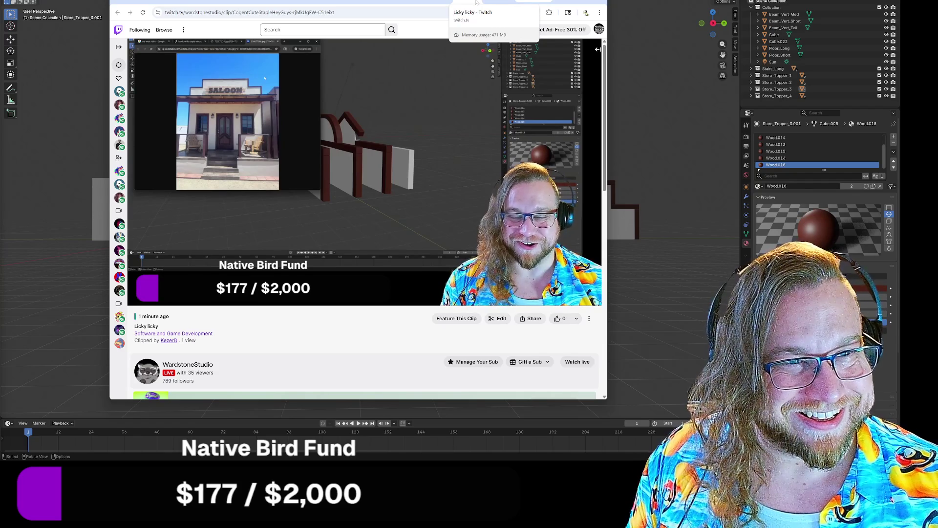
- Switch the browser to the Google Images results tab
left_click(476, 2)
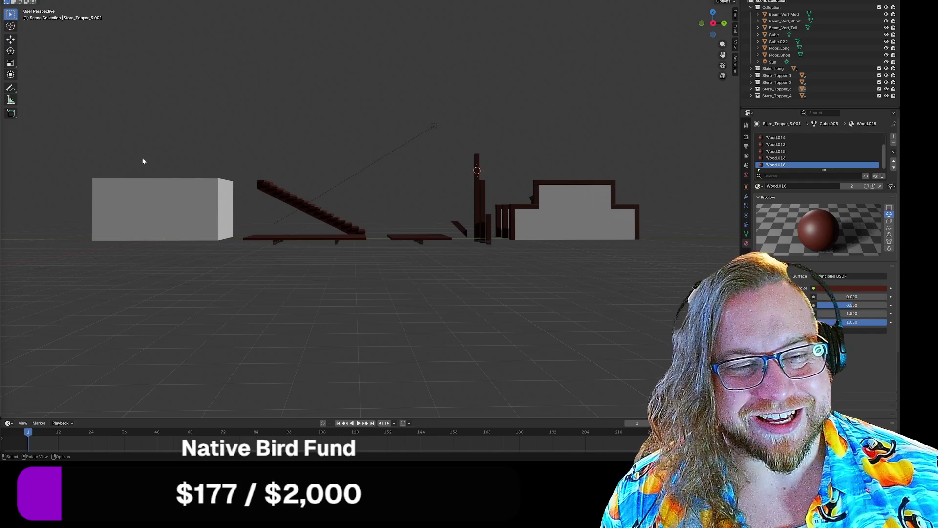
middle_click_drag(358, 180, 329, 210)
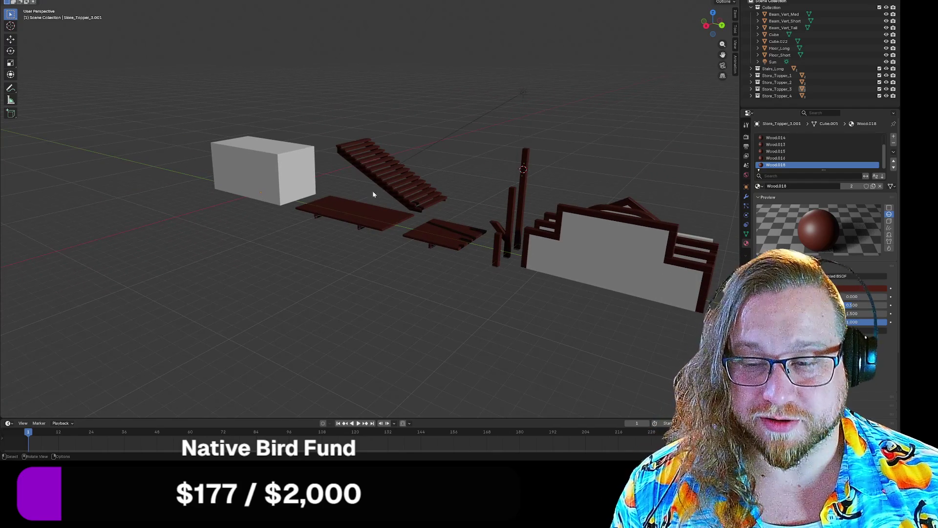
mouse_move(414, 166)
middle_mouse_down()
mouse_move(354, 201)
mouse_move(344, 195)
middle_mouse_up()
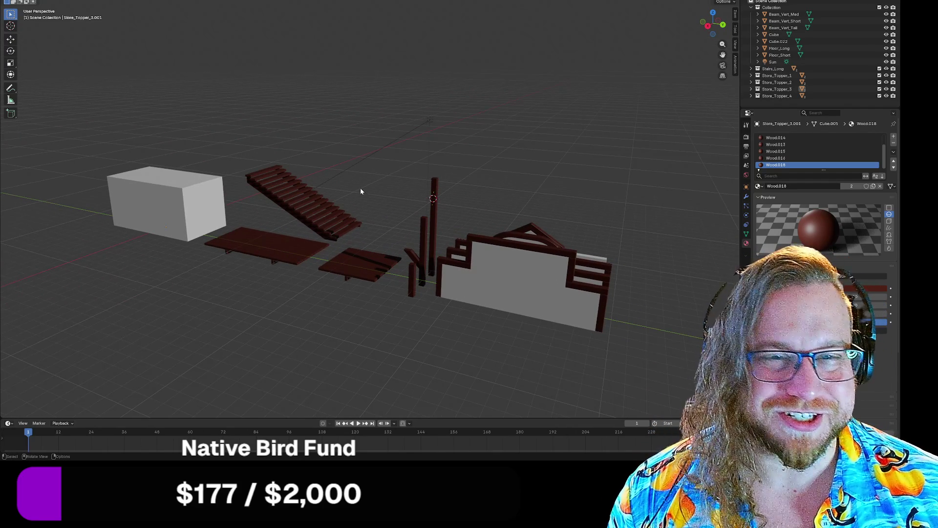
middle_click_drag(386, 179, 379, 201)
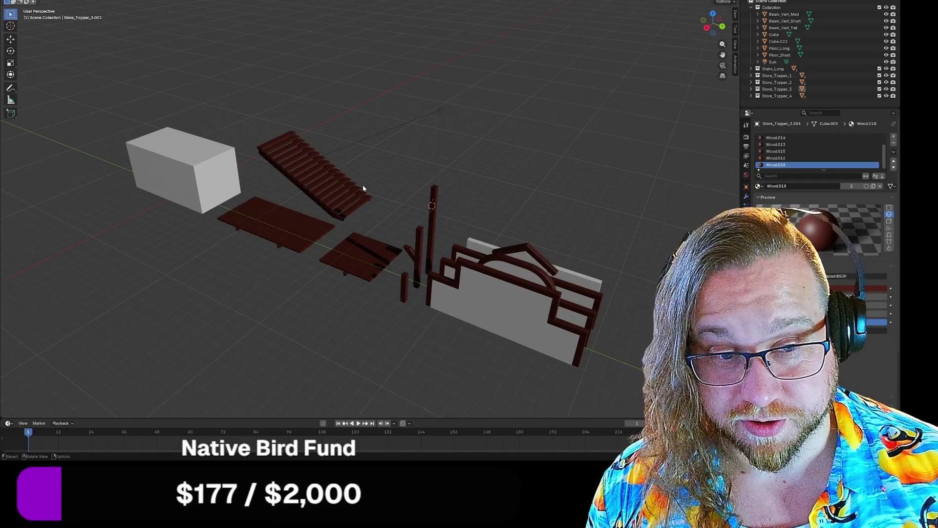
middle_click_drag(409, 201, 420, 194)
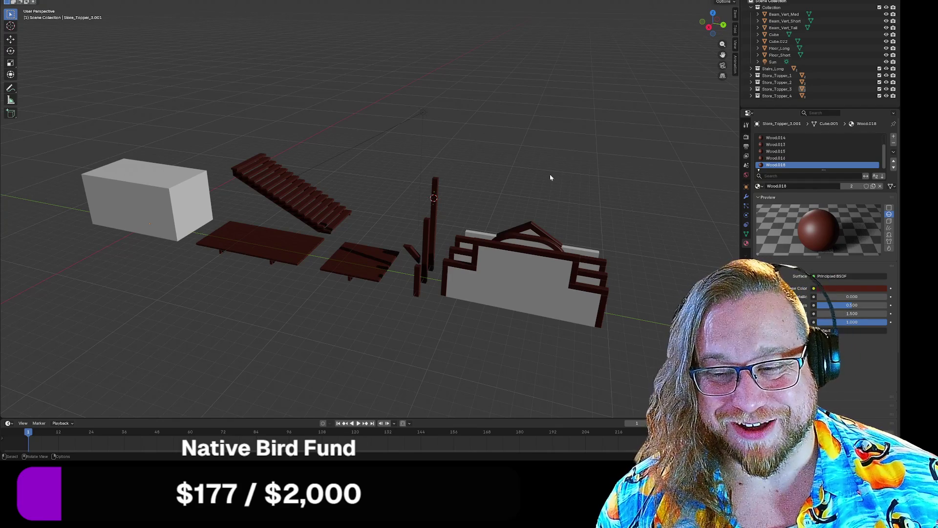
middle_click_drag(557, 184, 544, 185)
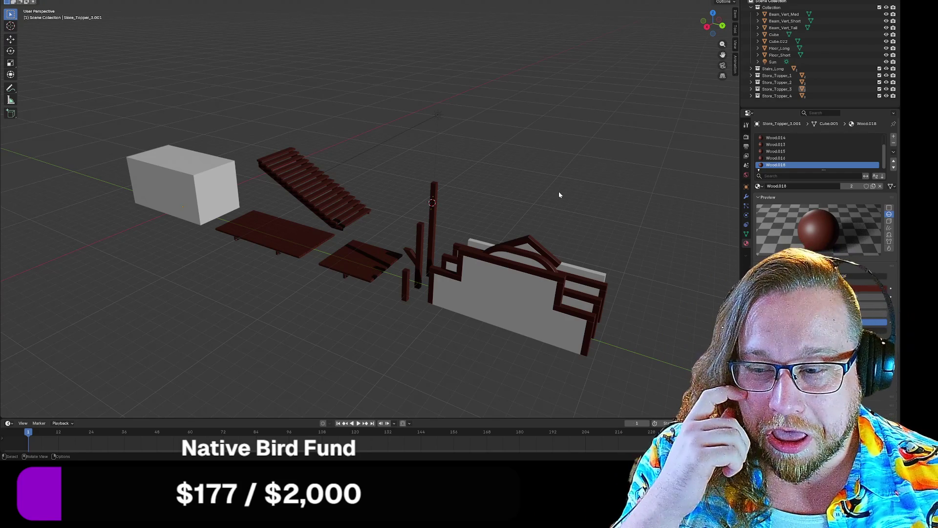
mouse_move(560, 194)
middle_mouse_down()
mouse_move(538, 213)
mouse_move(547, 216)
mouse_move(532, 207)
mouse_move(538, 236)
mouse_move(509, 227)
mouse_move(565, 239)
mouse_move(560, 244)
middle_mouse_up()
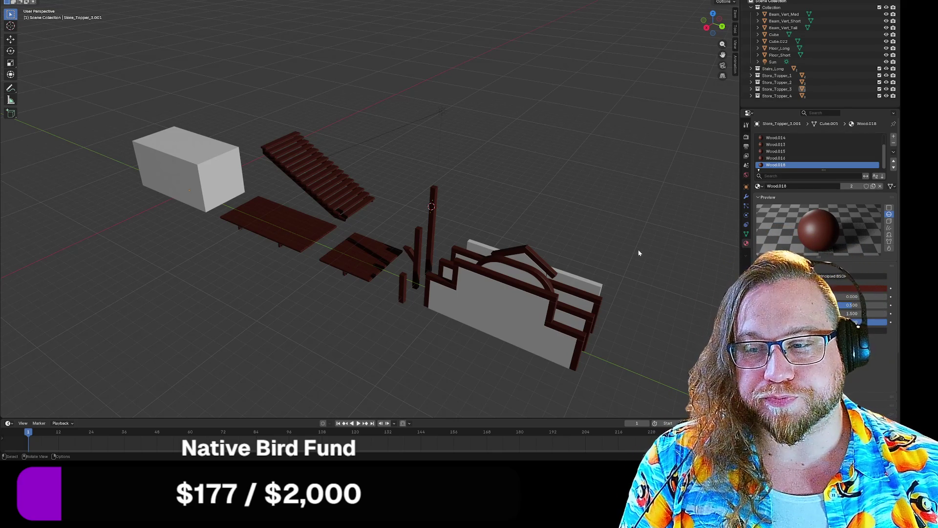
middle_click_drag(640, 250, 617, 247)
middle_click_drag(582, 248, 662, 253)
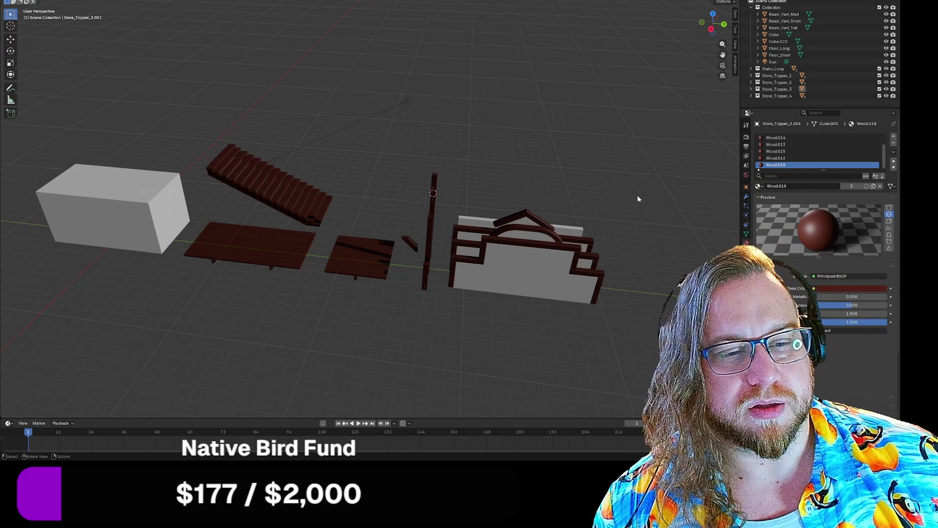
mouse_move(639, 207)
middle_mouse_down()
mouse_move(566, 191)
mouse_move(639, 191)
mouse_move(628, 246)
mouse_move(603, 245)
mouse_move(653, 258)
middle_mouse_up()
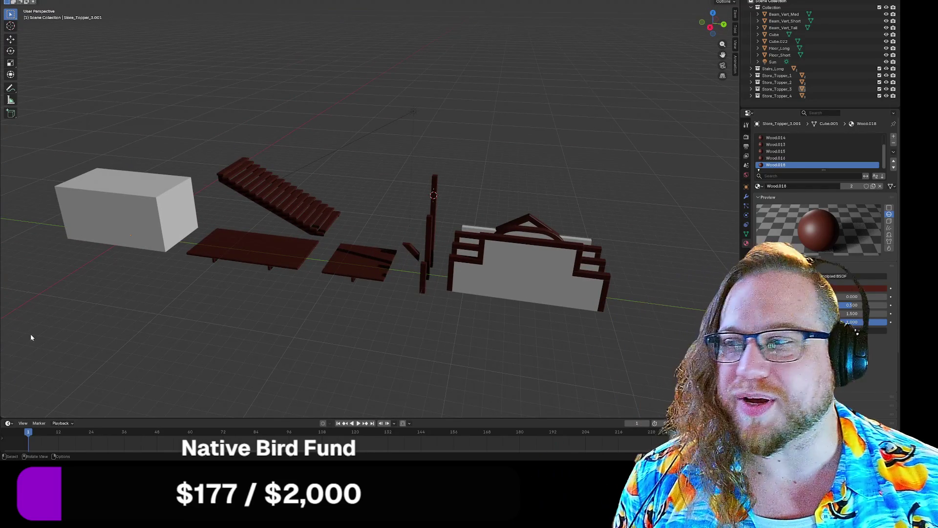
key("alt+Tab")
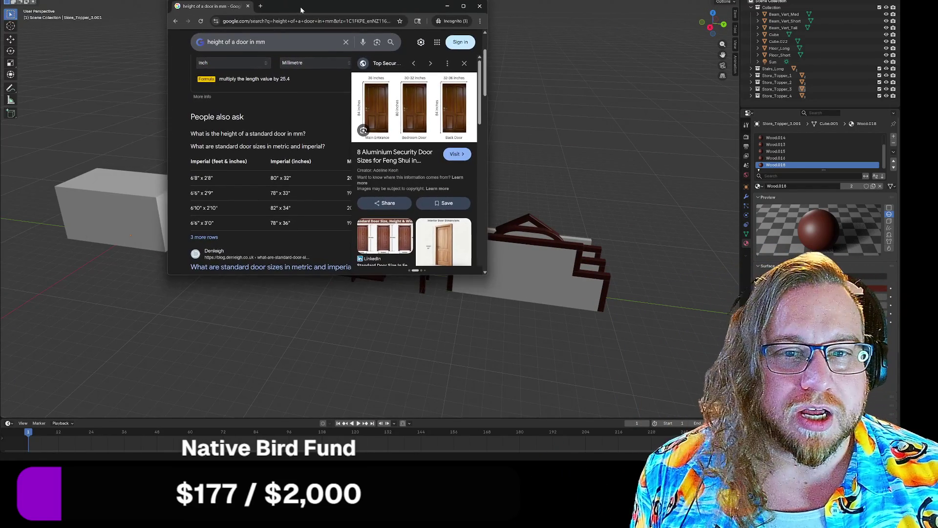
left_click_drag(300, 7, 304, 4)
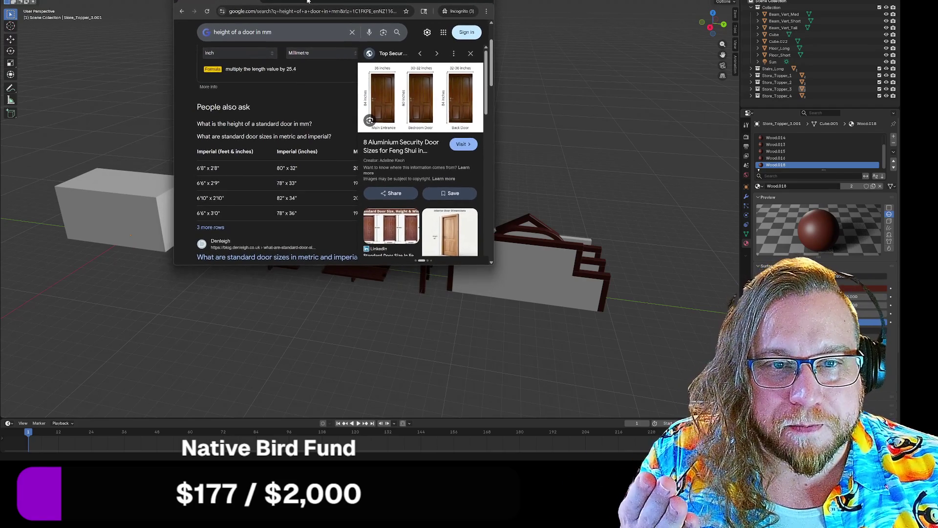
left_click(451, 2)
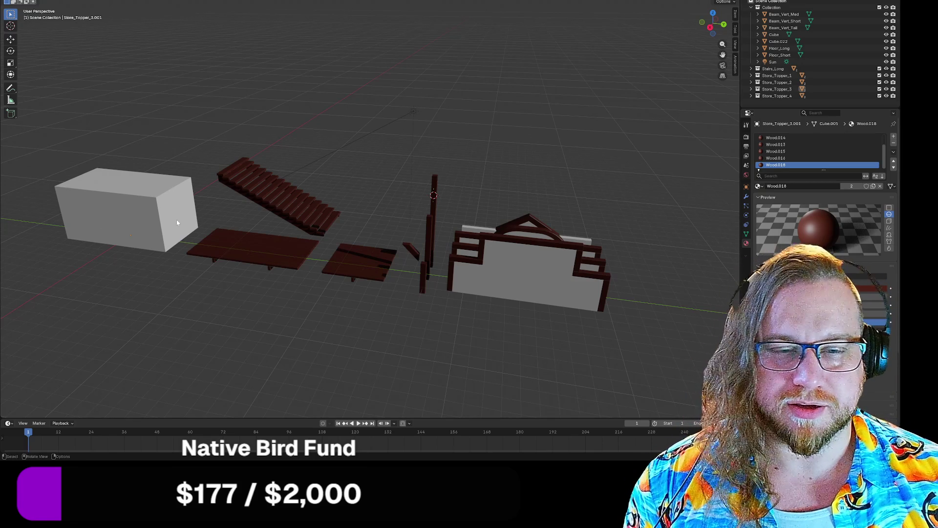
- Frame the large grey box front-on and bring up the Shift+A Add menu
mouse_move(209, 277)
middle_mouse_down()
mouse_move(286, 248)
mouse_move(404, 245)
mouse_move(413, 274)
mouse_move(423, 207)
mouse_move(413, 187)
mouse_move(414, 194)
middle_mouse_up()
scroll(408, 291, "up", 5)
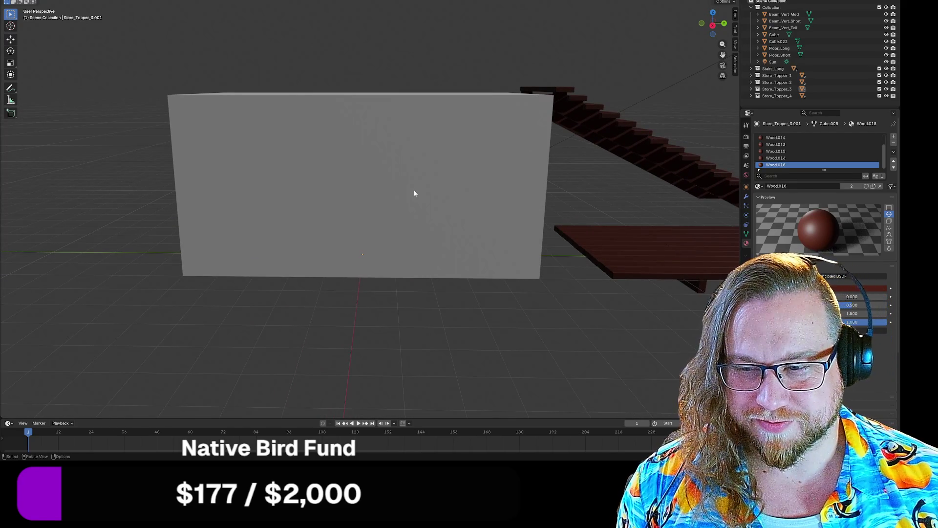
key("shift+a")
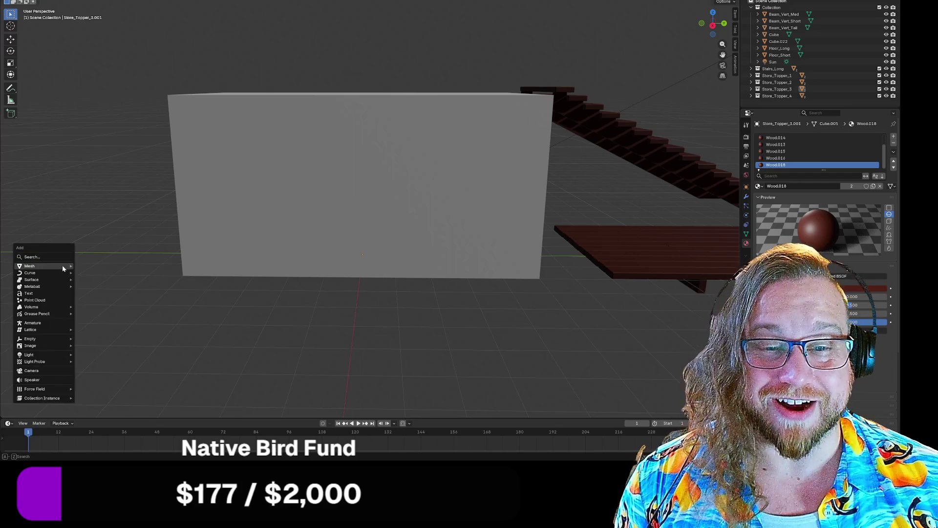
key("Escape")
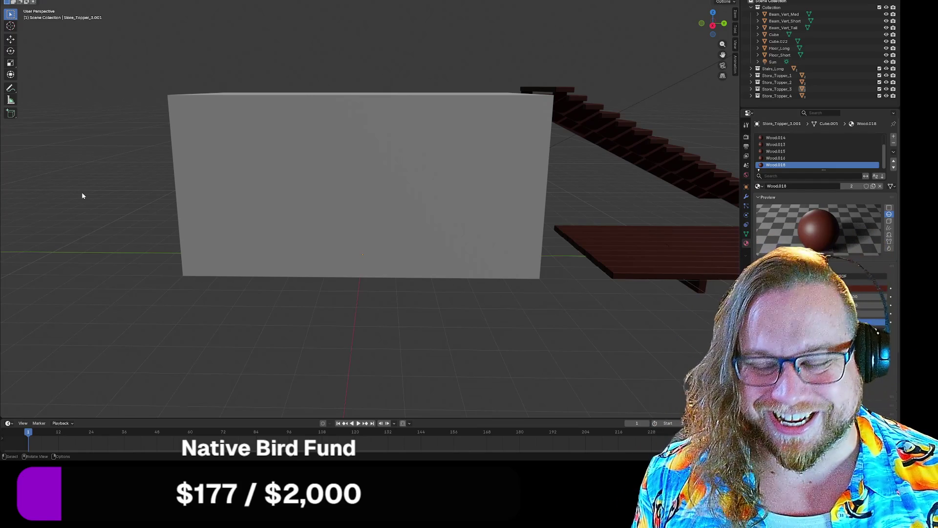
key("shift+a")
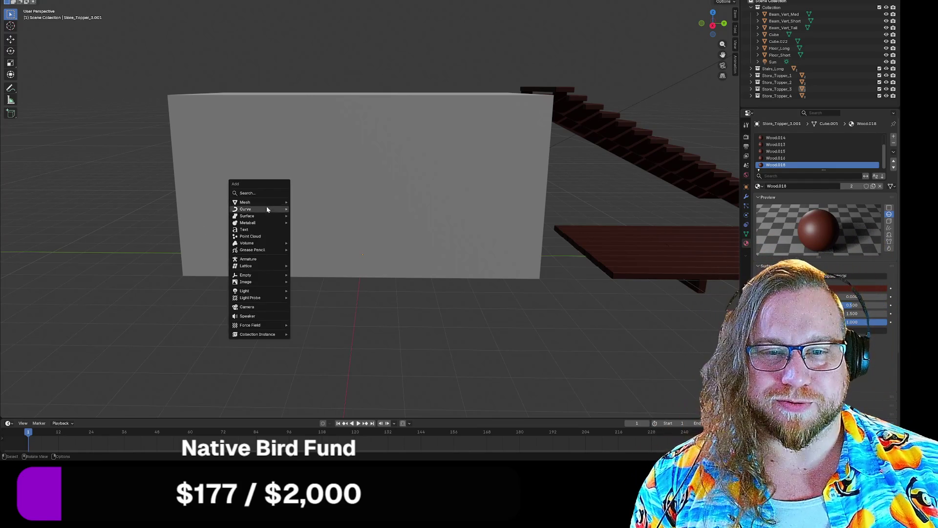
- Add a new cube and move it 800 mm along X
mouse_move(266, 202)
left_click(307, 209)
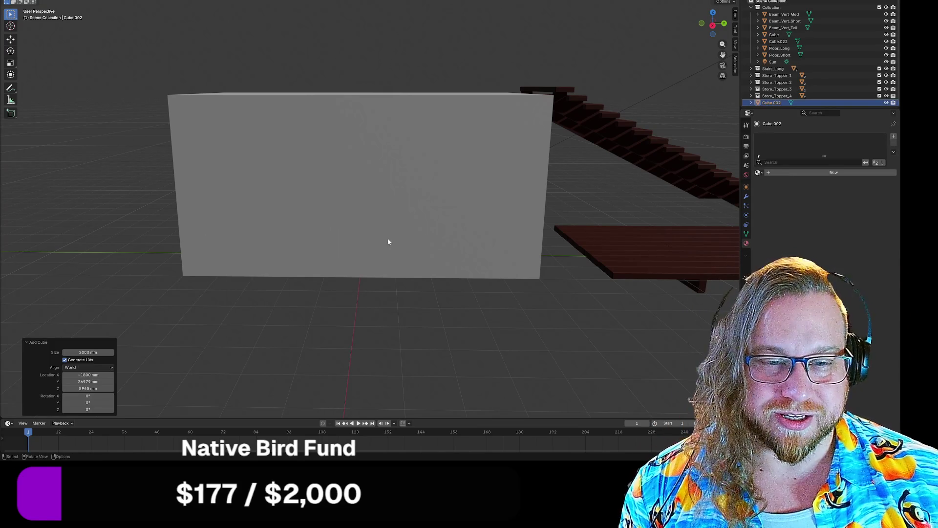
key("g")
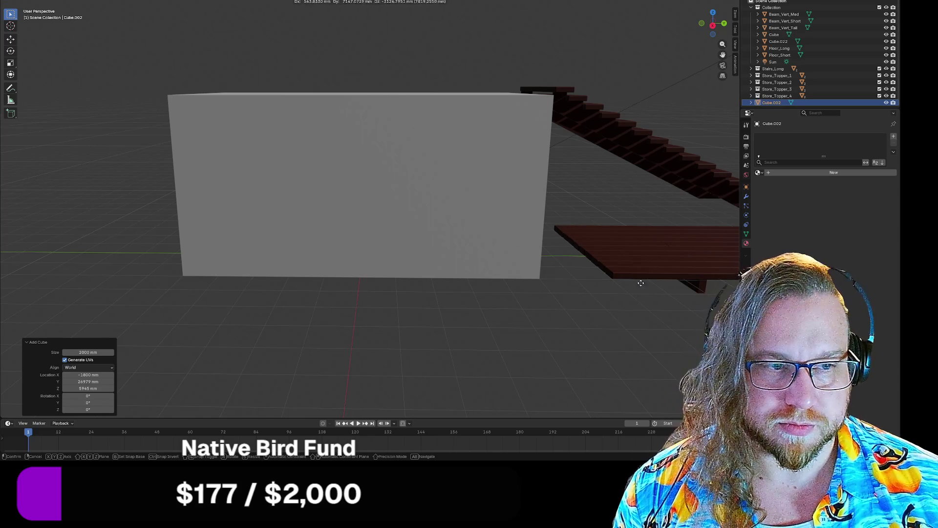
key("x")
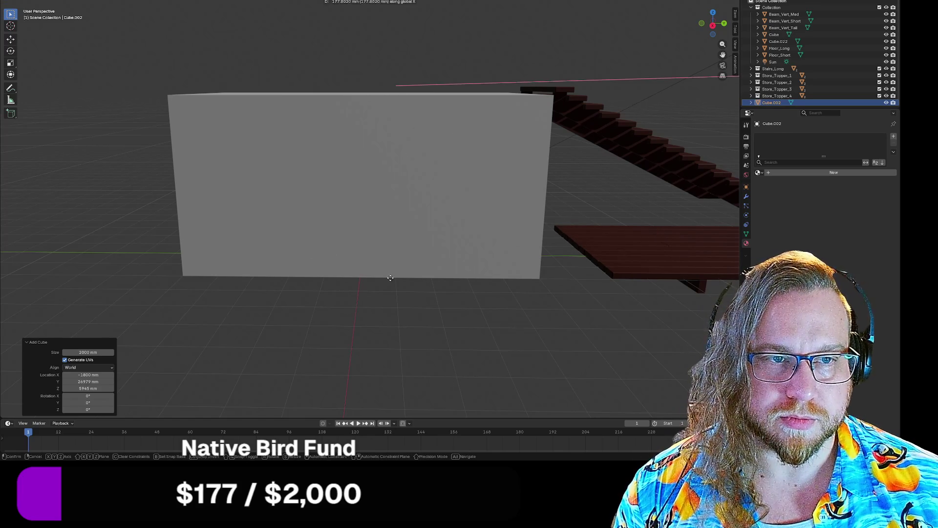
left_click(440, 213)
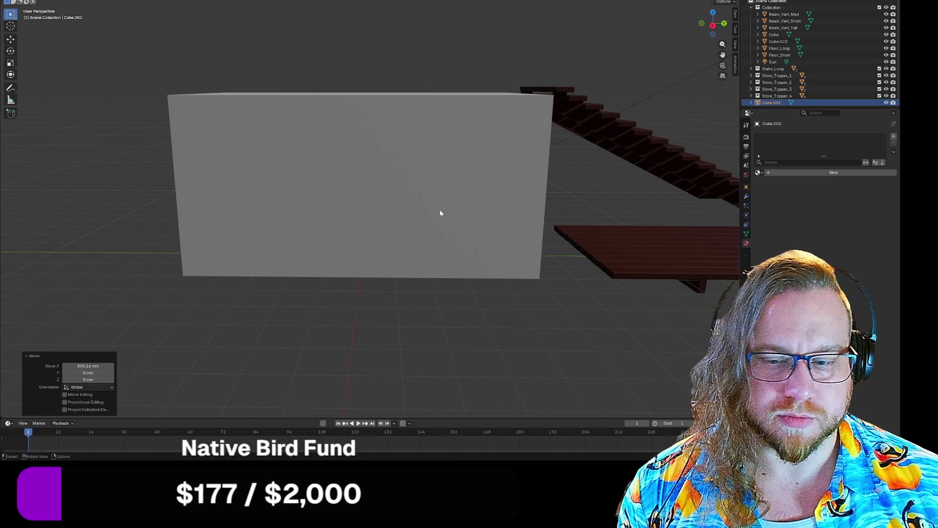
- Select Store_Topper_3.001 and zoom out to view the whole scene
left_click(441, 209)
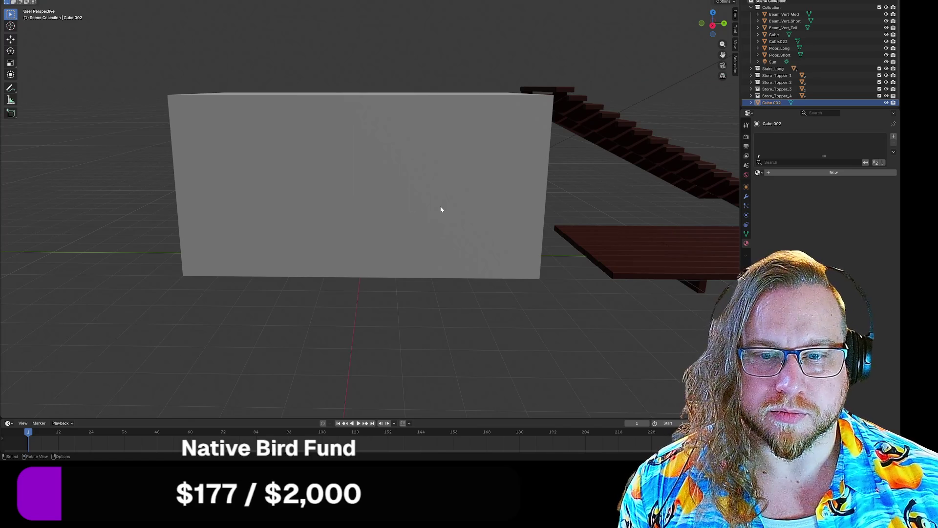
left_click(440, 209)
key("Home")
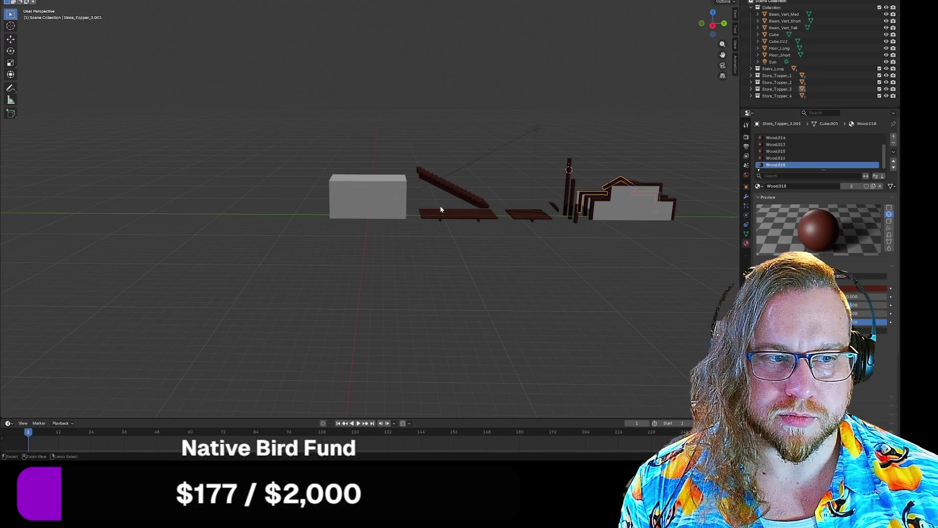
- Show Store_Topper_1 and Store_Topper_2 again, then select and frame the large grey box
key("Tab")
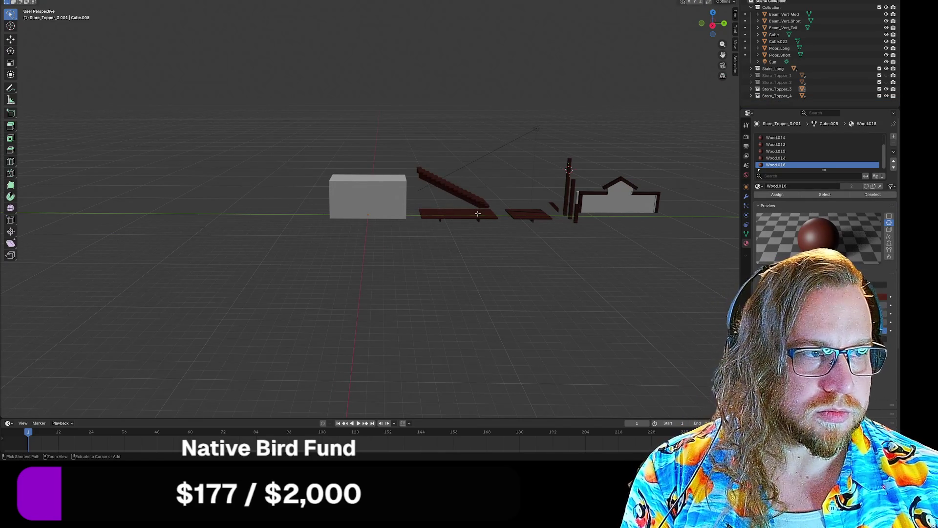
left_click(880, 75)
left_click(880, 82)
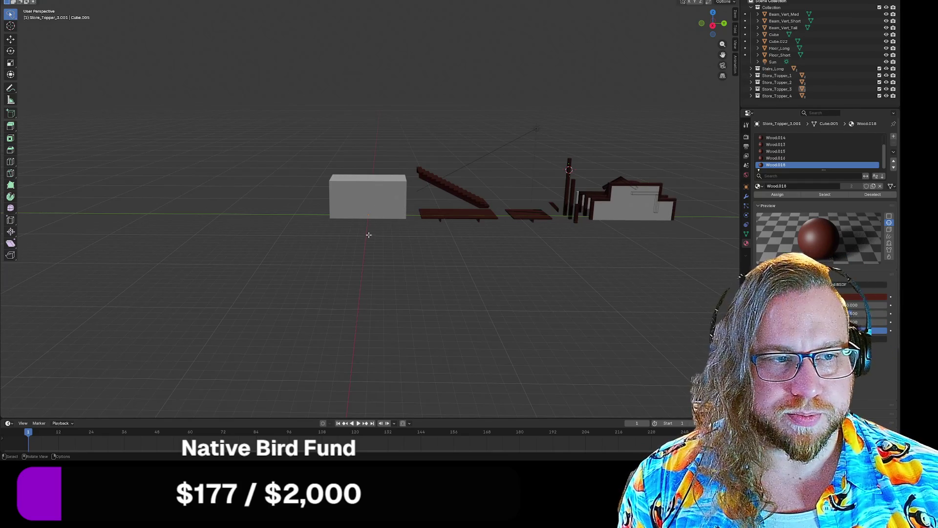
key("Tab")
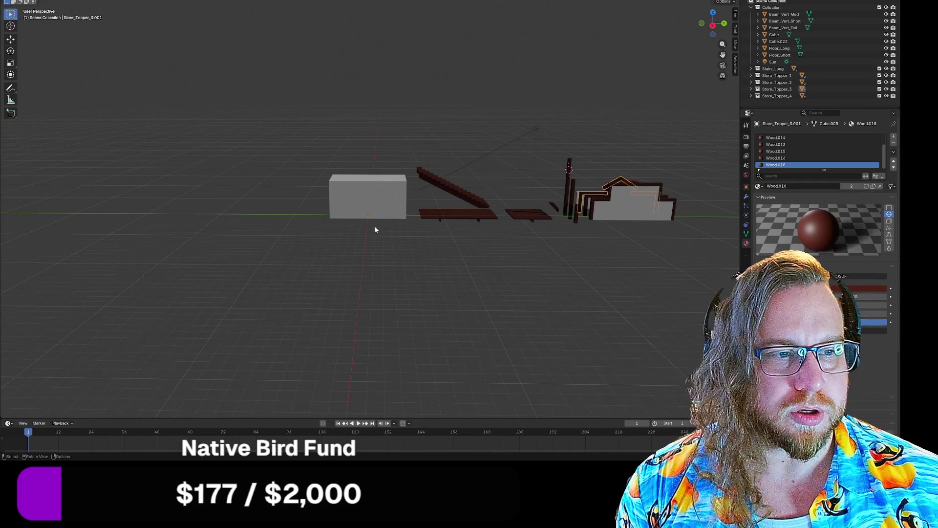
left_click(393, 220)
key("KP_Decimal")
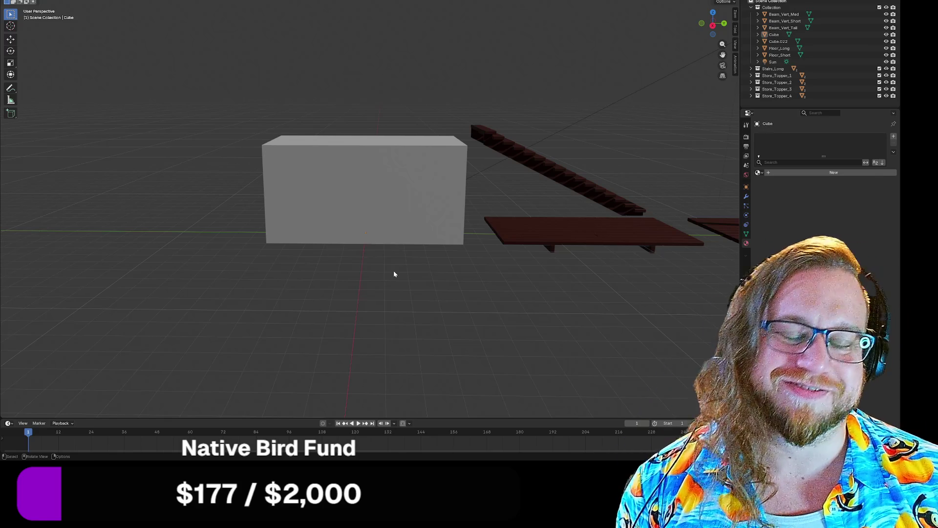
- Add a new cube and drop it beside the large grey box near the porch floor
key("shift+a")
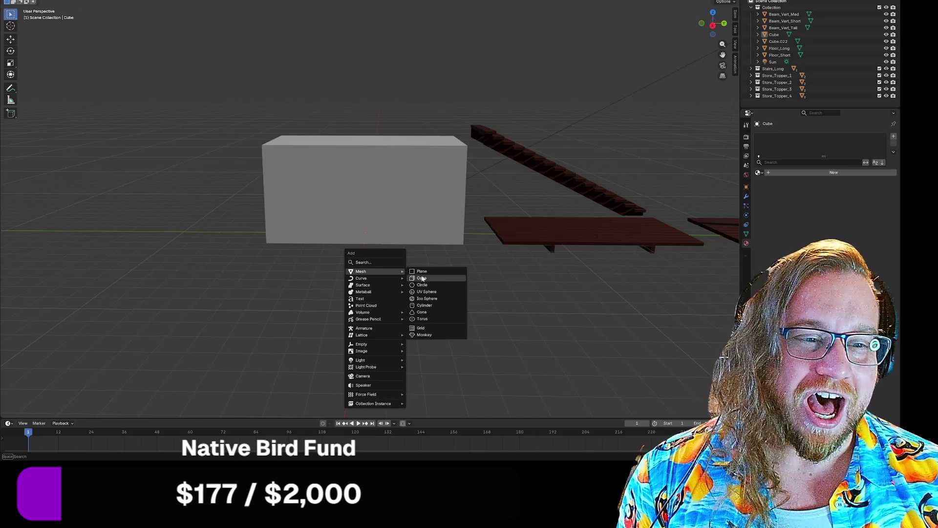
left_click(423, 278)
mouse_move(410, 270)
middle_mouse_down()
mouse_move(559, 290)
mouse_move(523, 288)
mouse_move(540, 287)
middle_mouse_up()
key("g")
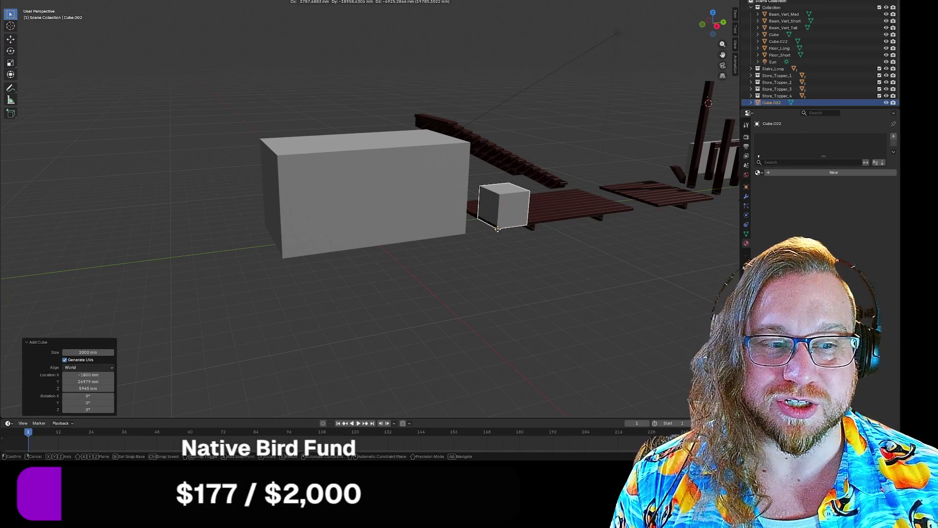
left_click(495, 229)
mouse_move(495, 229)
middle_mouse_down()
mouse_move(470, 260)
mouse_move(457, 258)
middle_mouse_up()
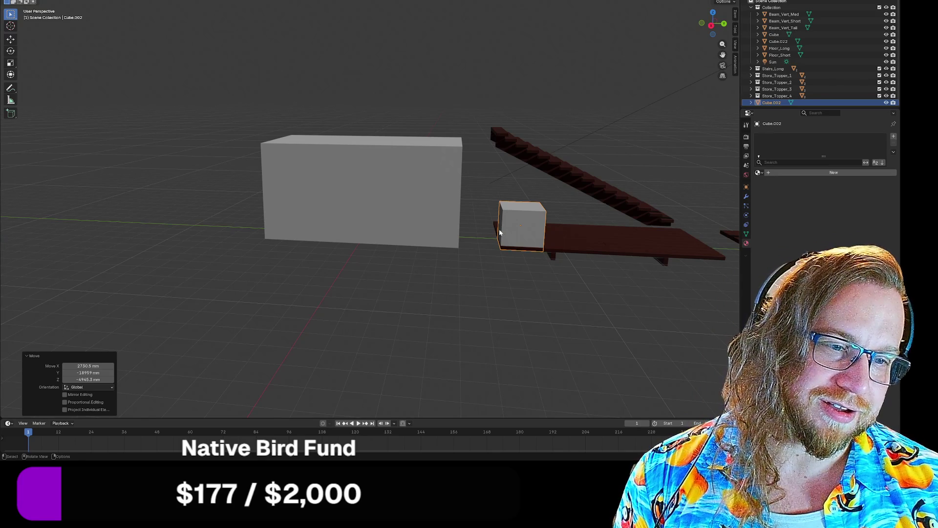
- Slide the small cube flush against the big box's base and select its top face in Edit Mode
key("g")
left_click(479, 277)
scroll(476, 273, "up", 5)
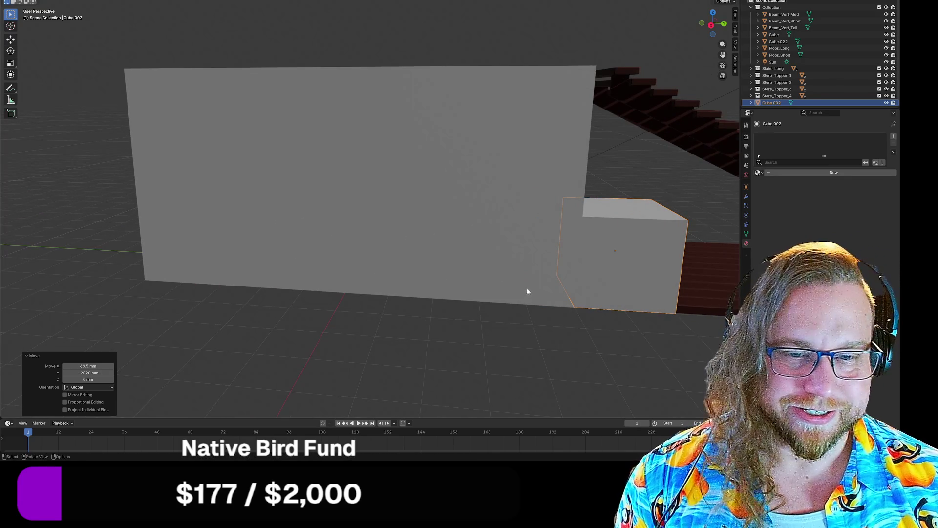
mouse_move(563, 345)
middle_mouse_down()
mouse_move(385, 294)
mouse_move(405, 156)
middle_mouse_up()
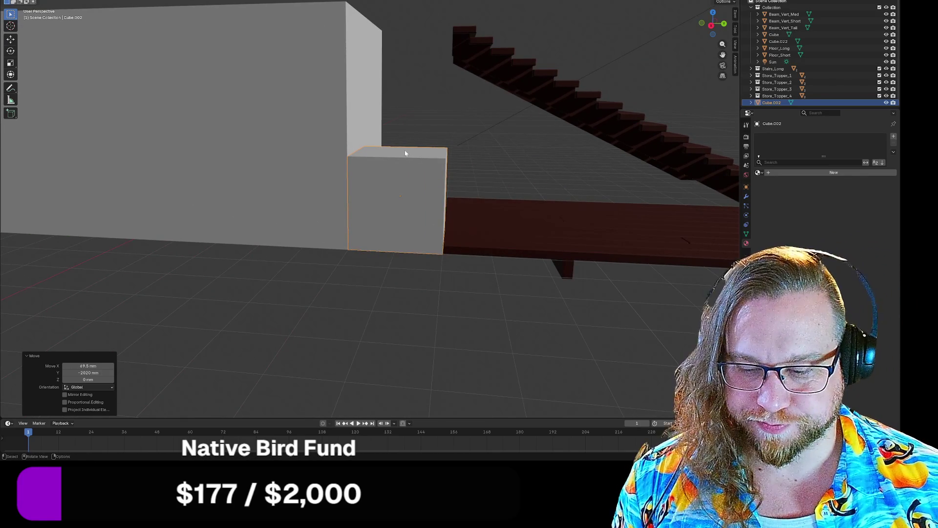
key("Tab")
left_click(403, 152)
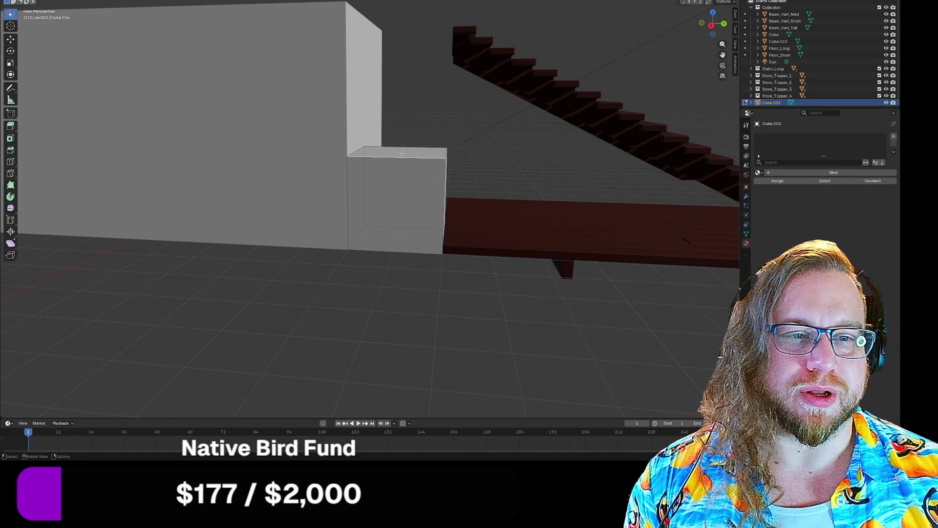
- Raise the small cube's top face 2064 mm along Z into a door-height block
key("Tab")
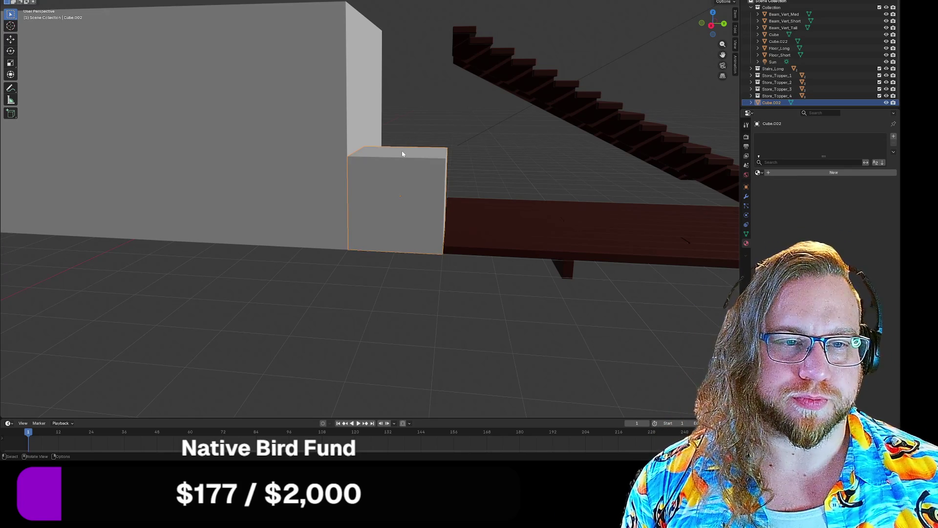
key("Tab")
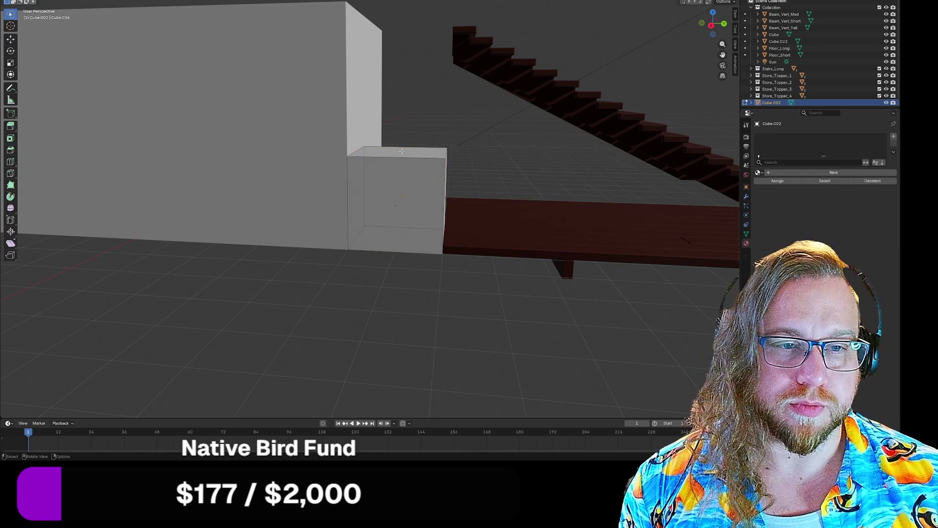
left_click(402, 151)
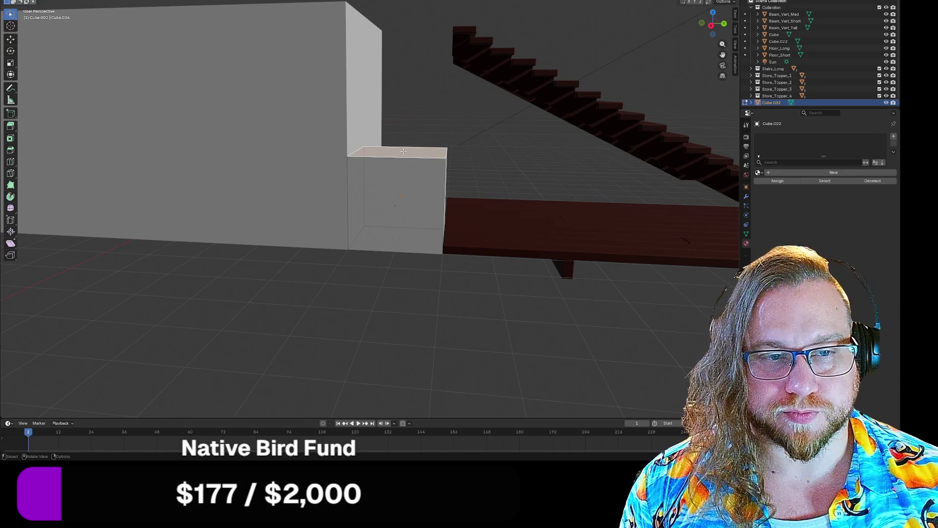
key("g")
key("z")
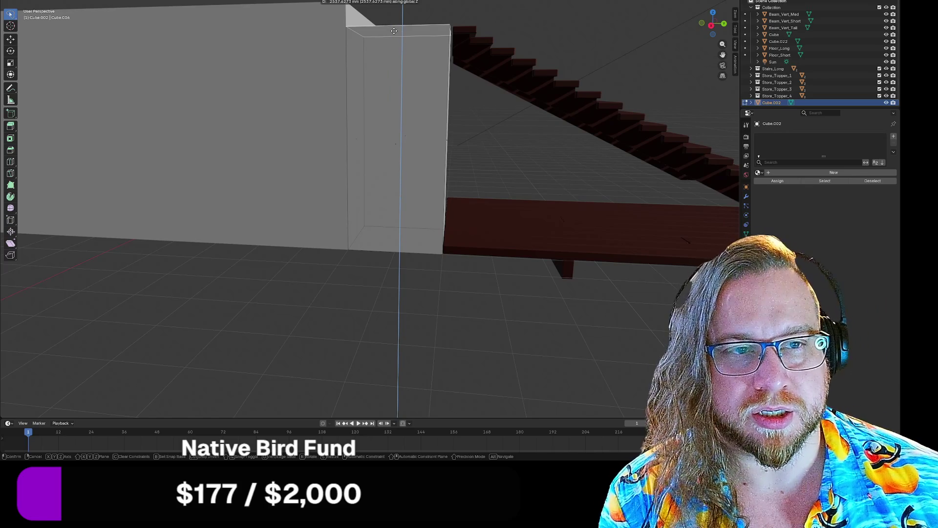
type("20")
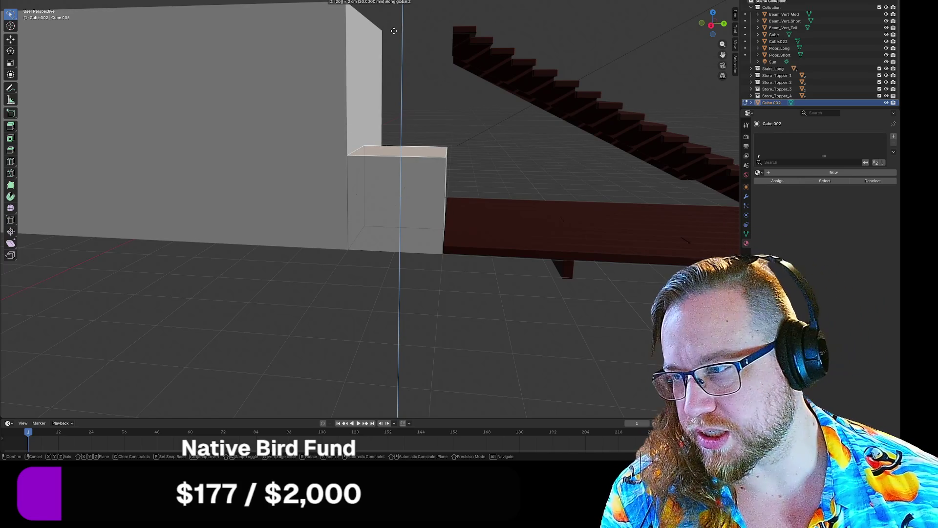
type("64")
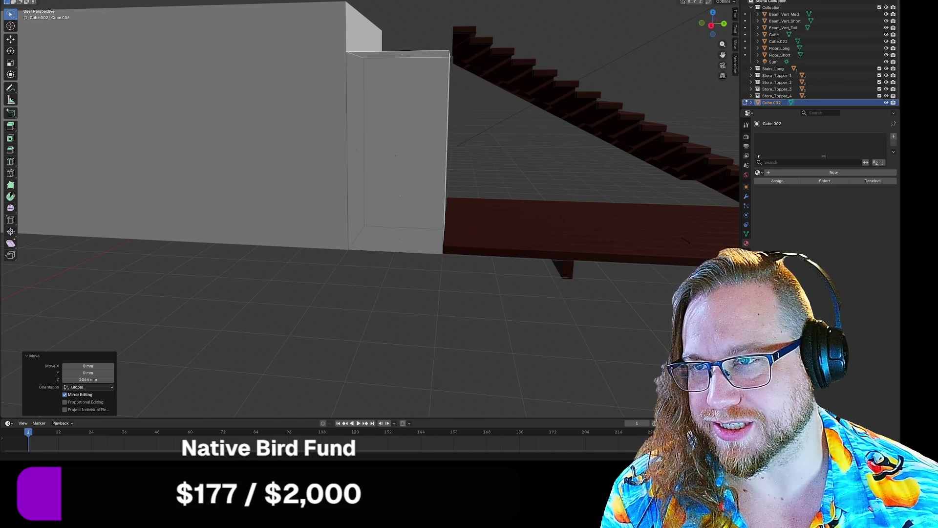
middle_click_drag(310, 222, 430, 170)
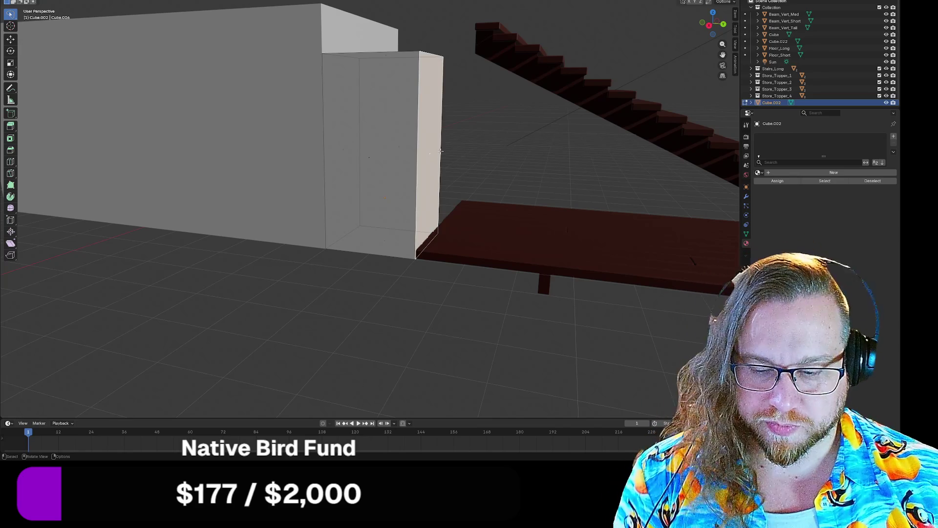
- Shift the small box's selected face -375 mm along Y
key("g")
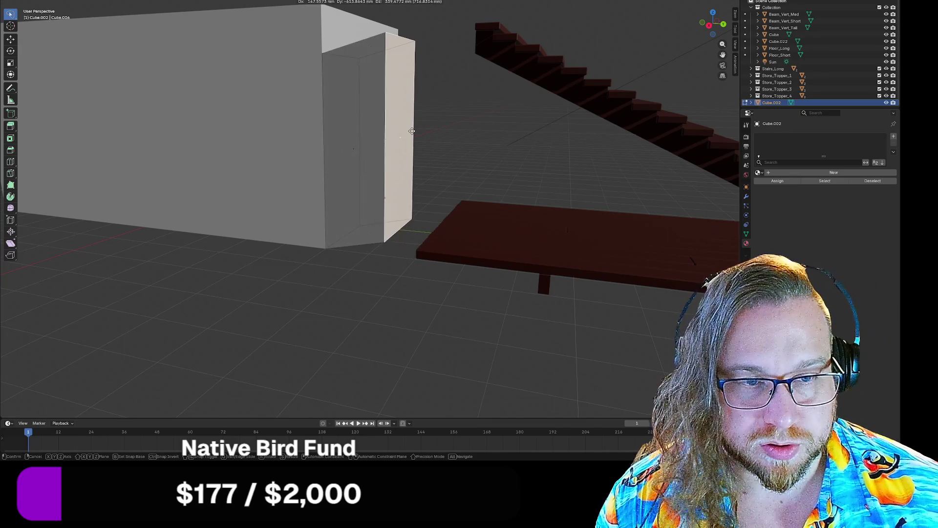
key("y")
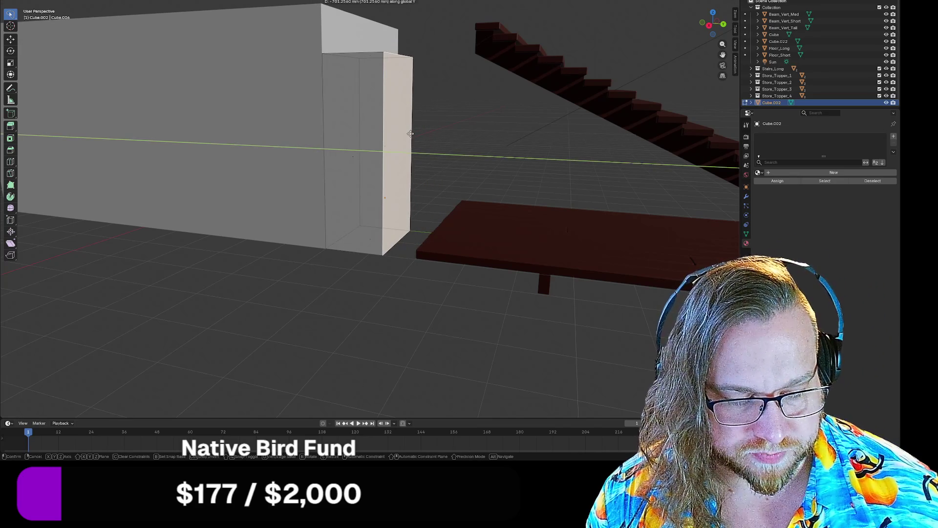
type("-375")
key("Return")
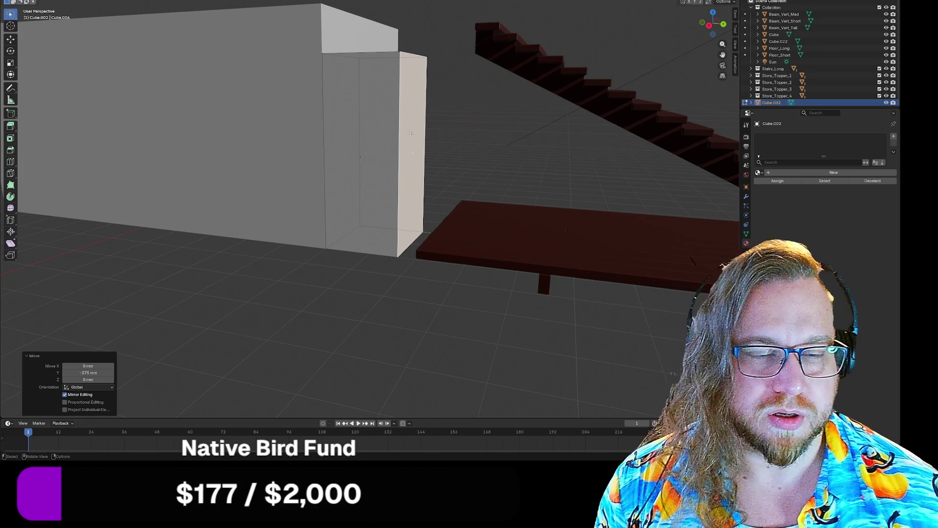
- Orbit to a high view over the stairs and begin moving the box's side face
mouse_move(464, 296)
middle_mouse_down()
mouse_move(474, 289)
mouse_move(434, 287)
mouse_move(429, 314)
mouse_move(473, 289)
mouse_move(513, 289)
mouse_move(463, 297)
middle_mouse_up()
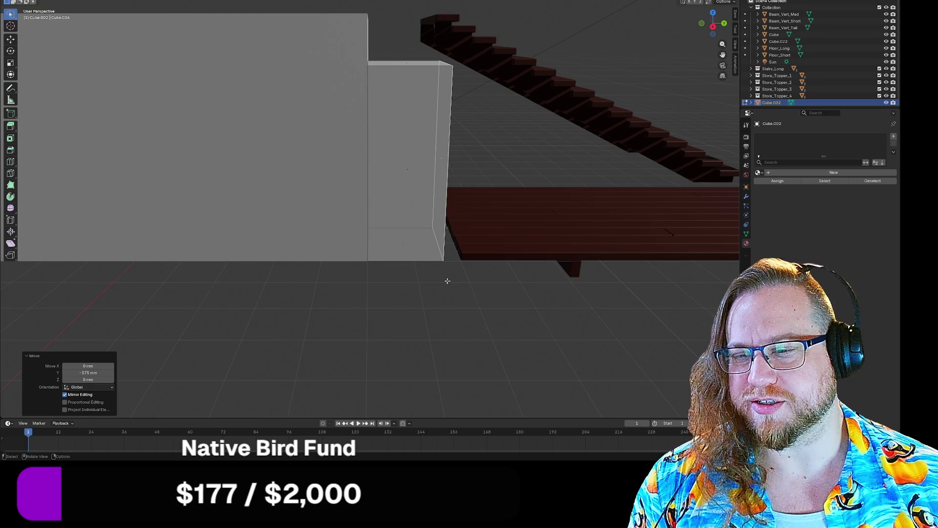
middle_click_drag(447, 280, 443, 276)
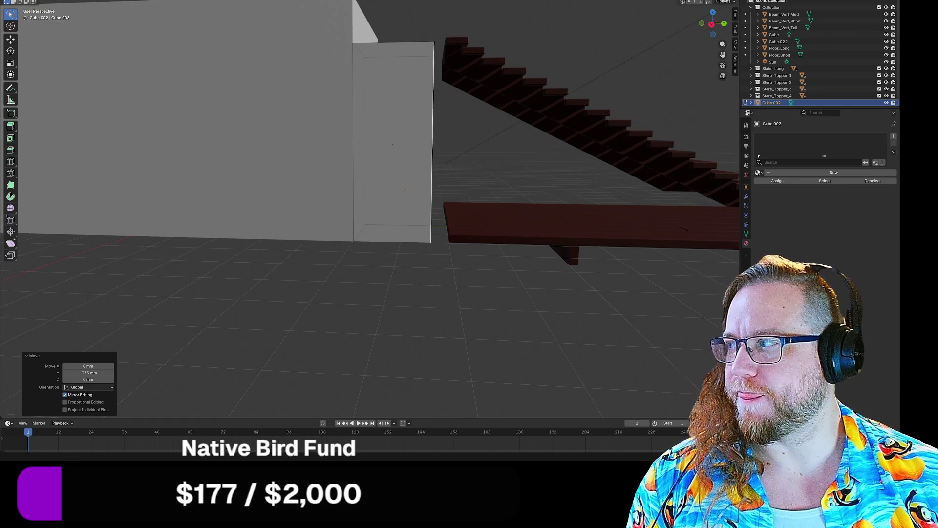
scroll(354, 172, "down", 3)
mouse_move(354, 172)
middle_mouse_down()
mouse_move(275, 235)
mouse_move(345, 185)
middle_mouse_up()
key("g")
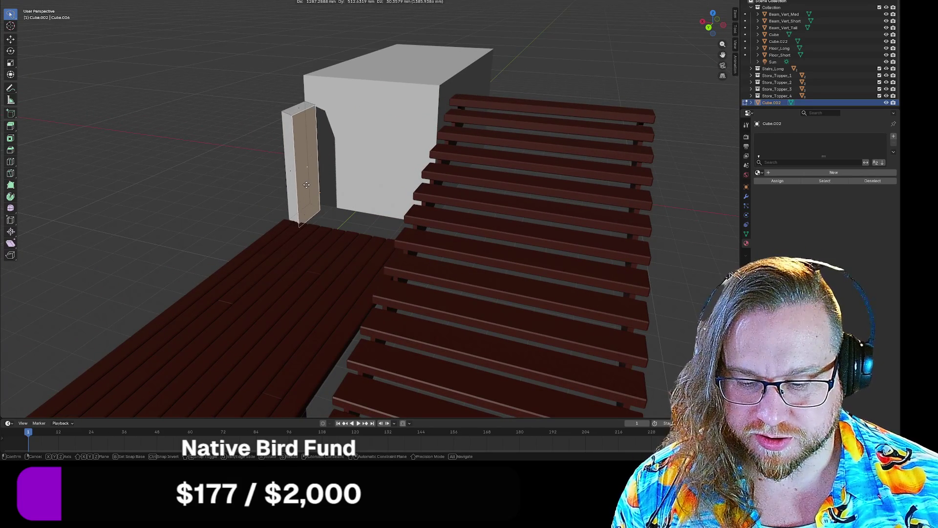
key("x")
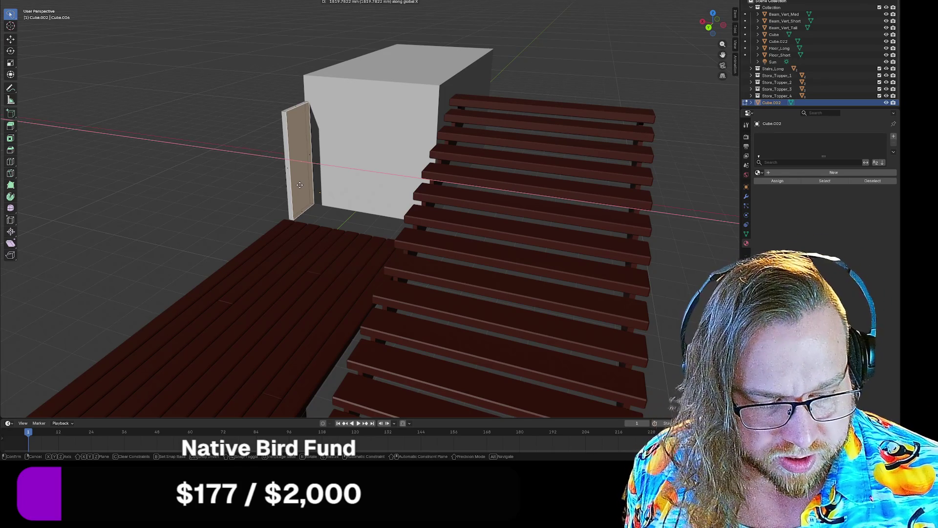
type("9")
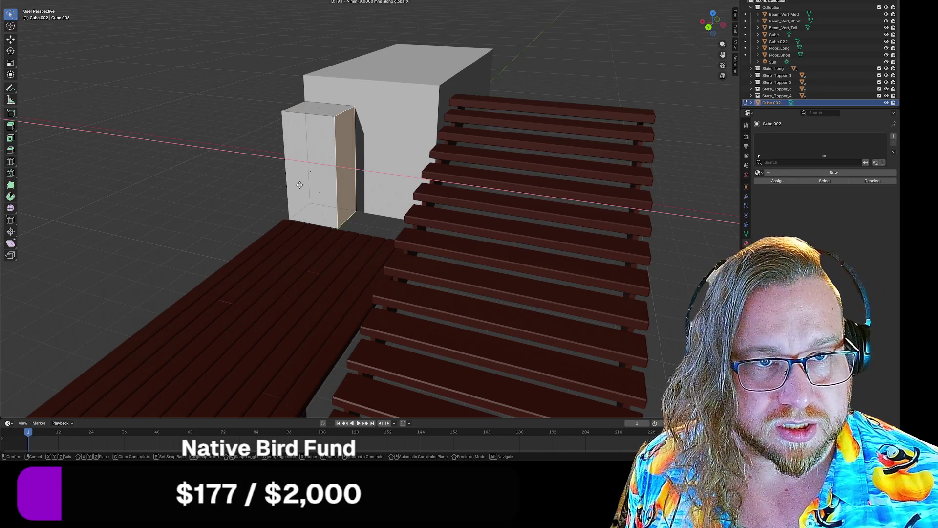
key("BackSpace")
type("1950")
key("Return")
key("ctrl+z")
mouse_move(299, 185)
middle_mouse_down()
mouse_move(274, 189)
mouse_move(318, 166)
mouse_move(317, 178)
middle_mouse_up()
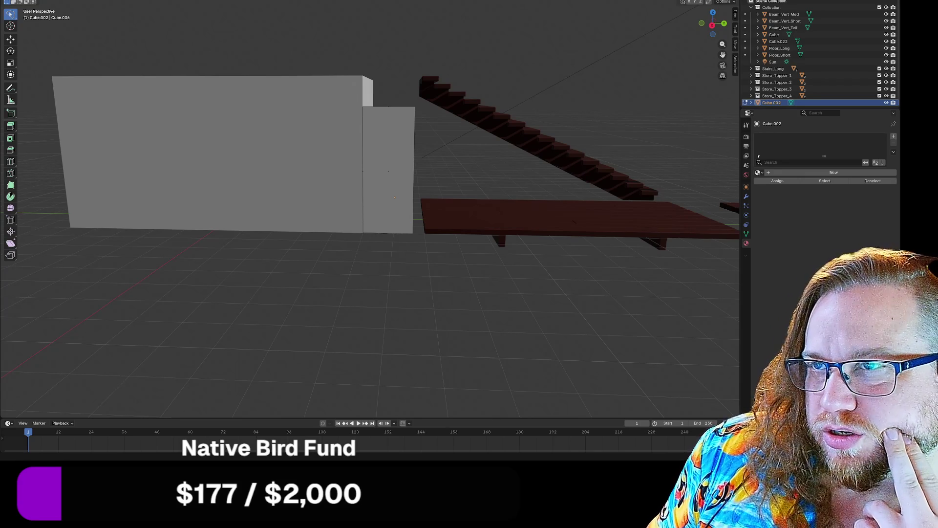
- In side-on orthographic view, extend the small box's right face along Y to the porch floor edge
middle_click_drag(439, 161, 452, 147)
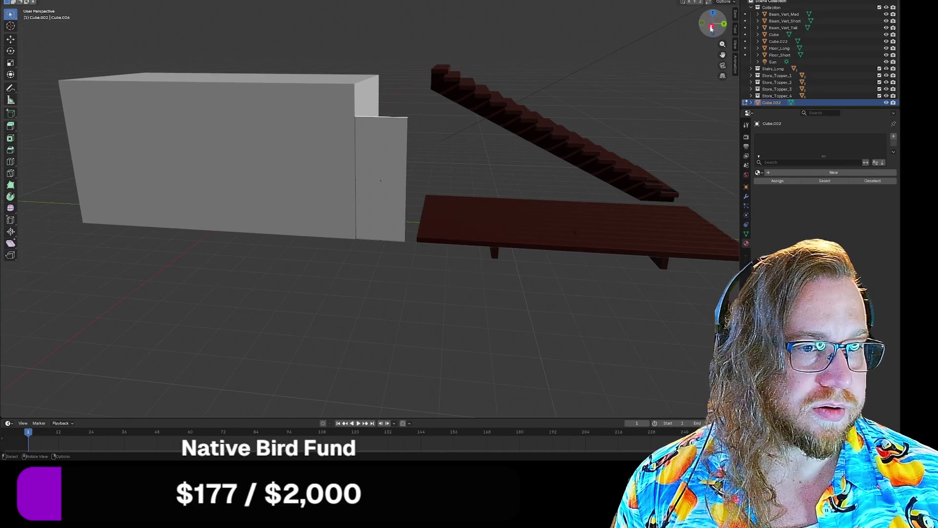
left_click(711, 26)
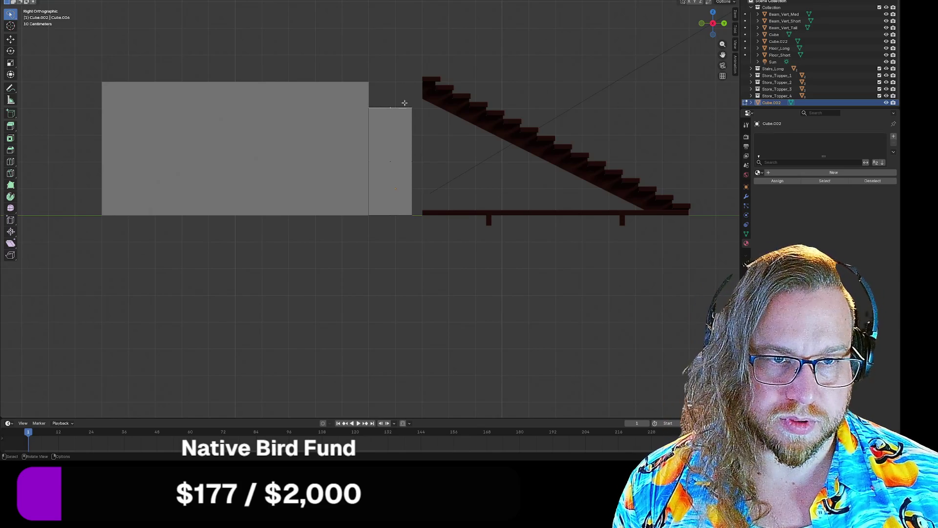
middle_click_drag(444, 160, 410, 157)
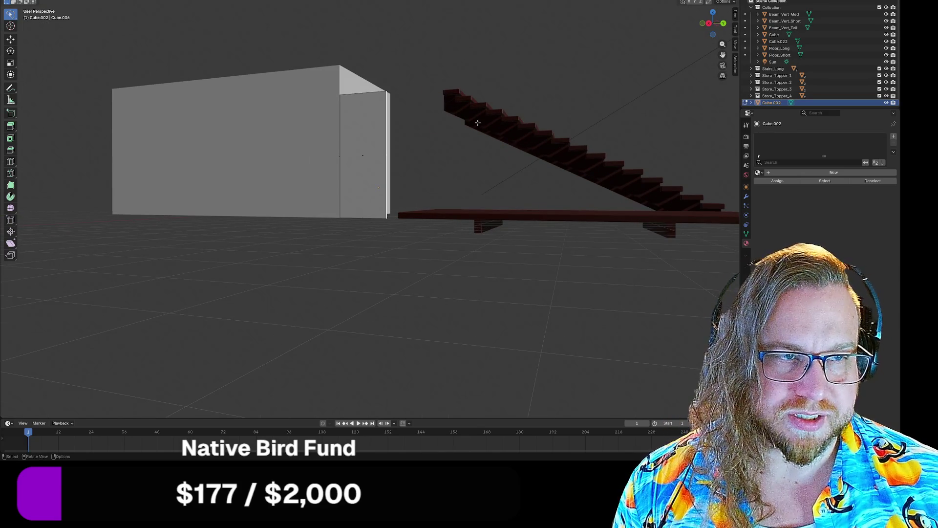
left_click(708, 24)
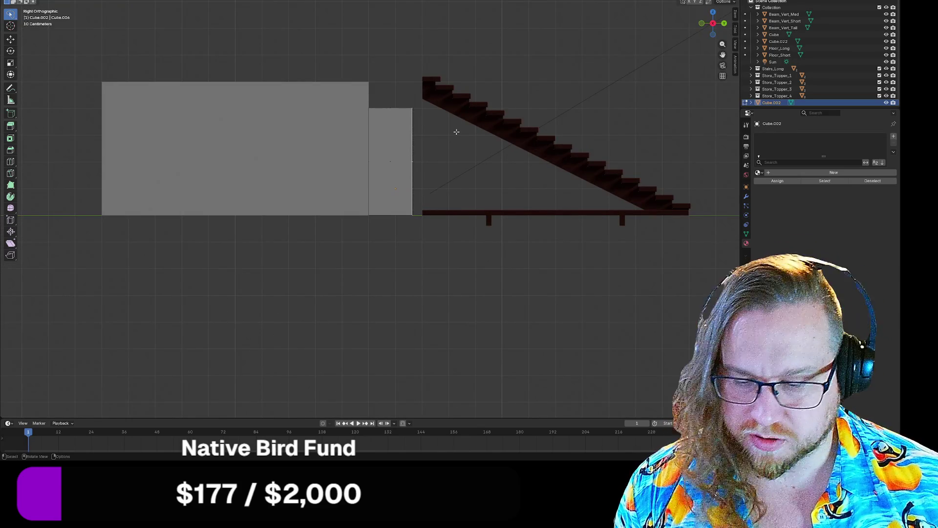
key("g")
key("y")
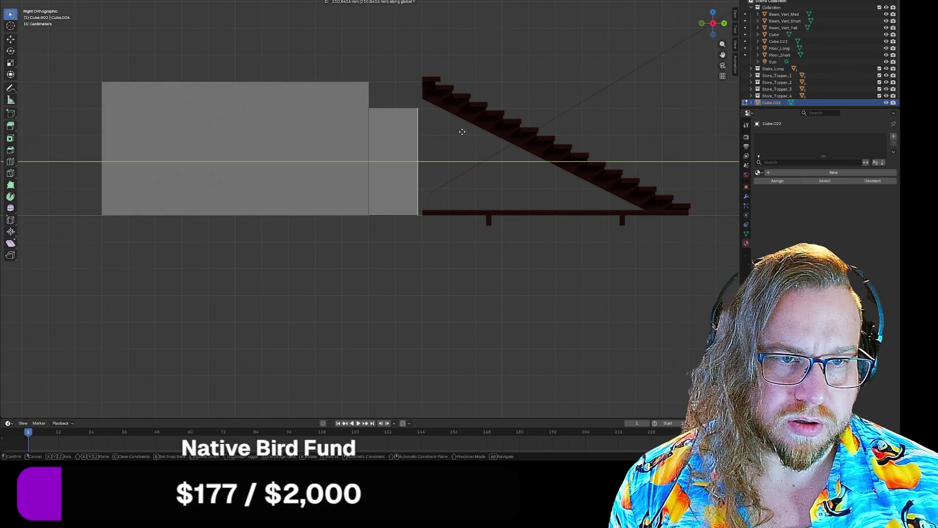
left_click(462, 132)
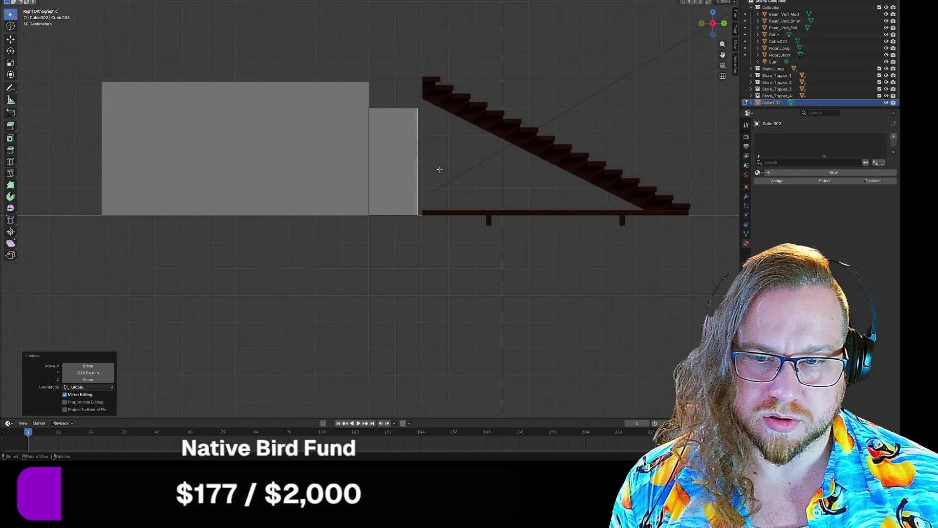
- Begin sliding the wall panel along Y with snapping enabled
mouse_move(461, 171)
middle_mouse_down()
mouse_move(429, 166)
mouse_move(452, 170)
middle_mouse_up()
key("g")
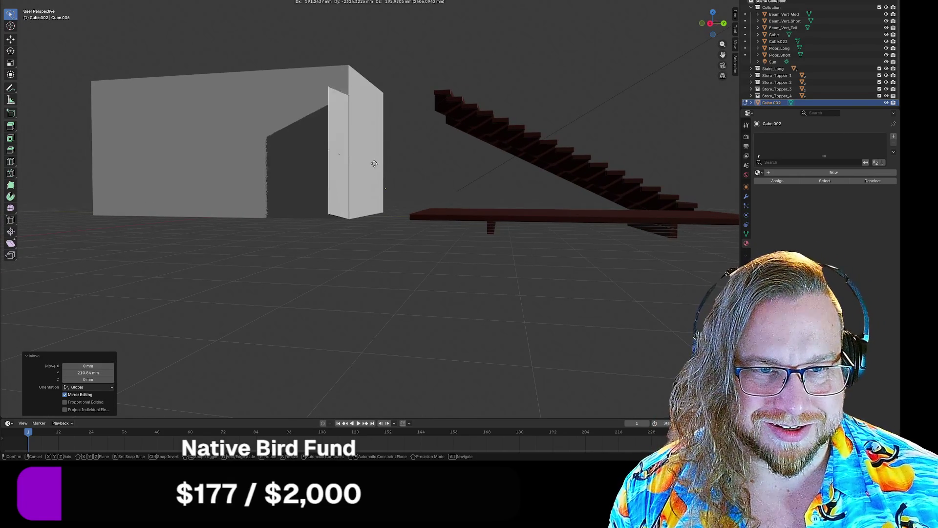
key("y")
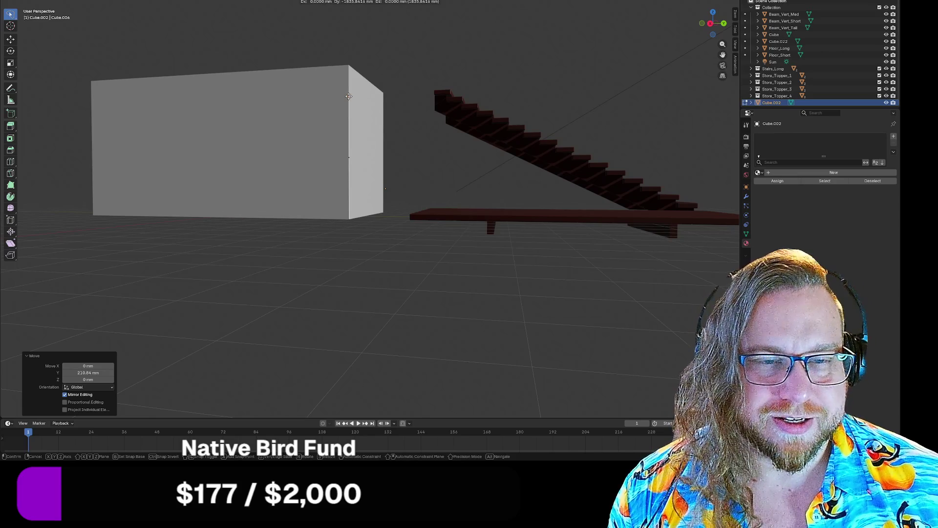
key("y")
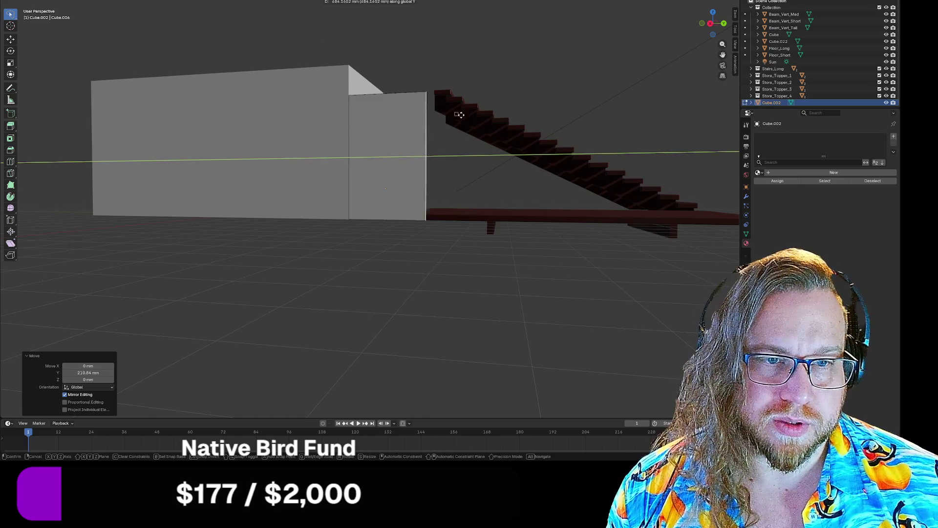
key("ctrl")
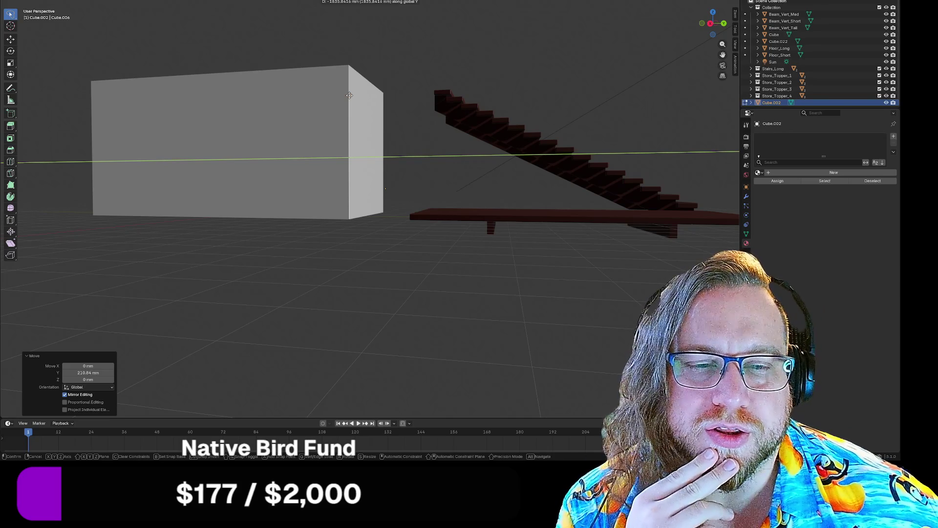
- Slide the wall panel 164 mm along Y, then undo that move
left_click_drag(355, 95, 451, 123)
left_click(442, 121)
mouse_move(413, 261)
middle_mouse_down()
mouse_move(429, 270)
mouse_move(419, 268)
middle_mouse_up()
key("ctrl+z")
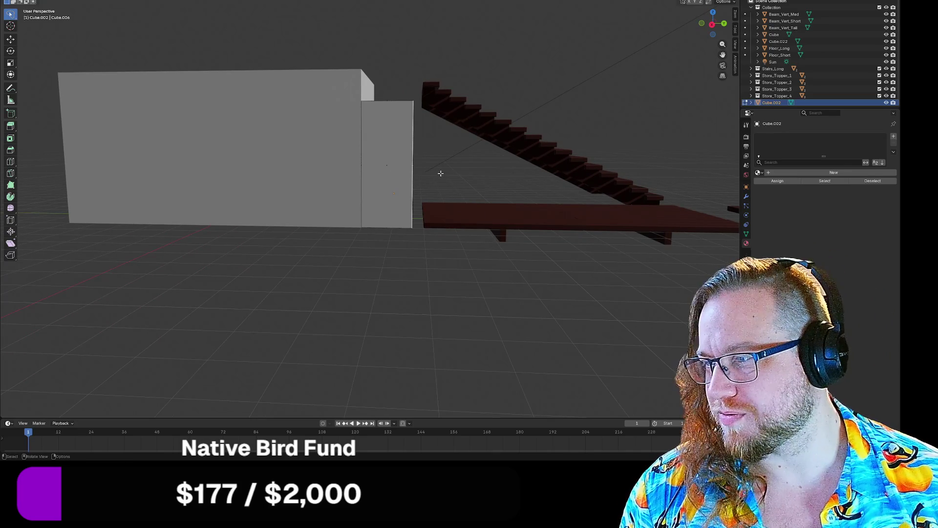
- Move the small box along Y, then start another Y-constrained move of part of it
middle_click_drag(446, 178, 405, 164)
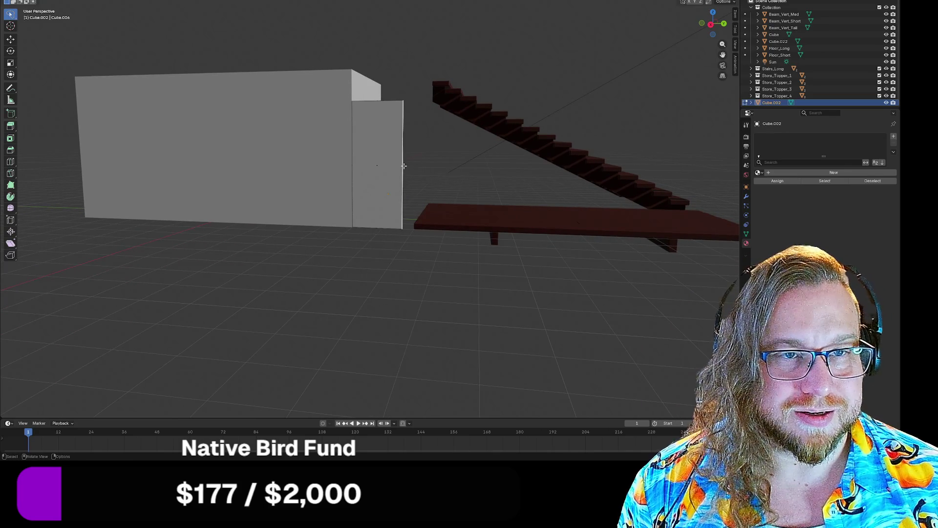
key("g")
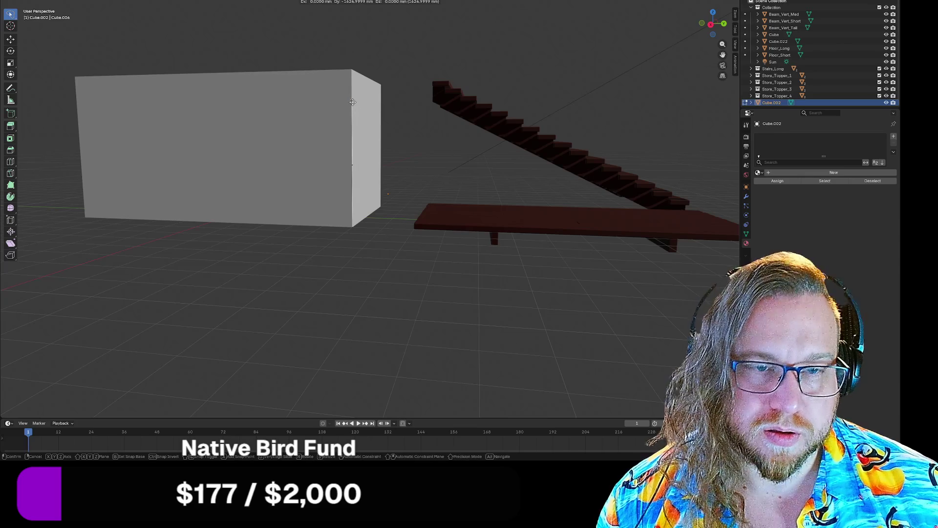
key("y")
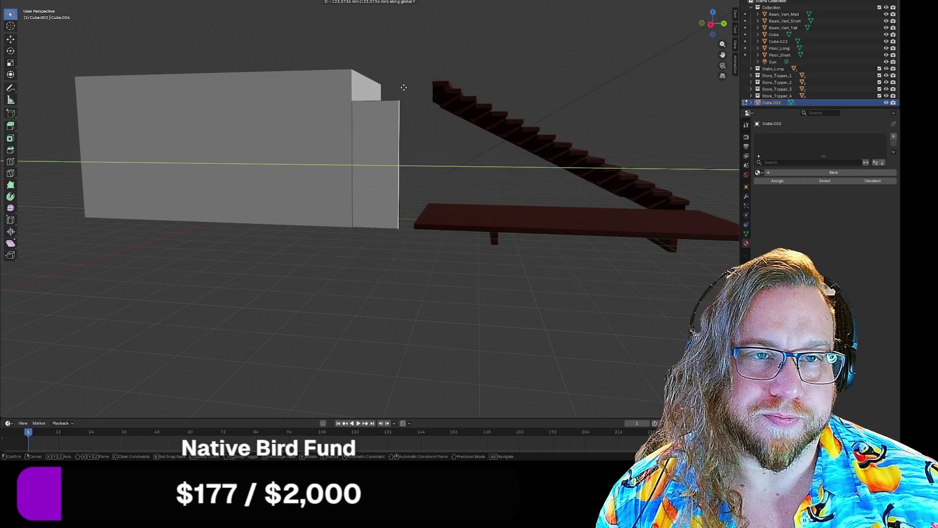
left_click(411, 88)
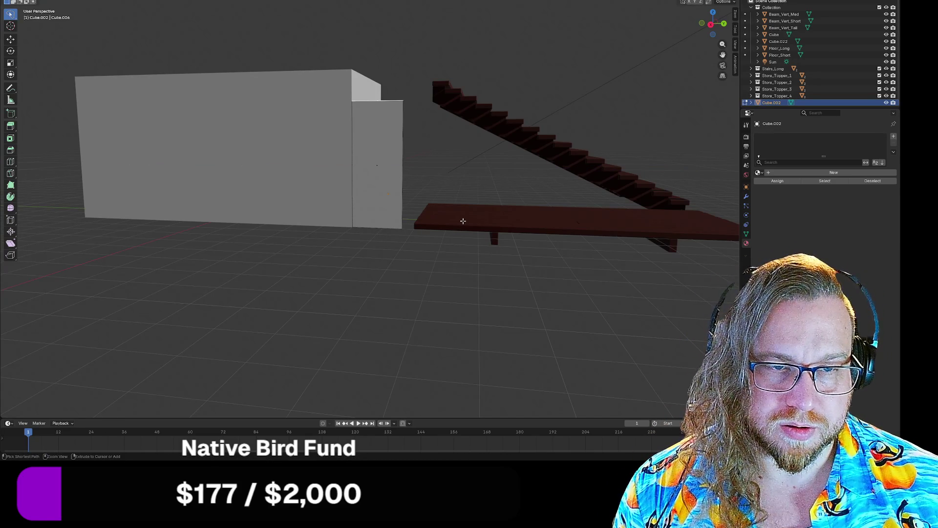
middle_click_drag(423, 174, 429, 171)
key("g")
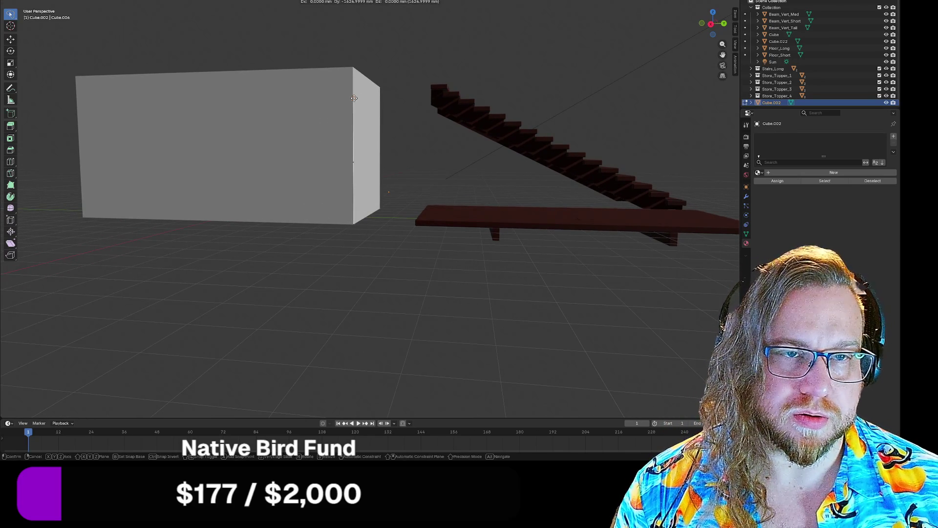
key("y")
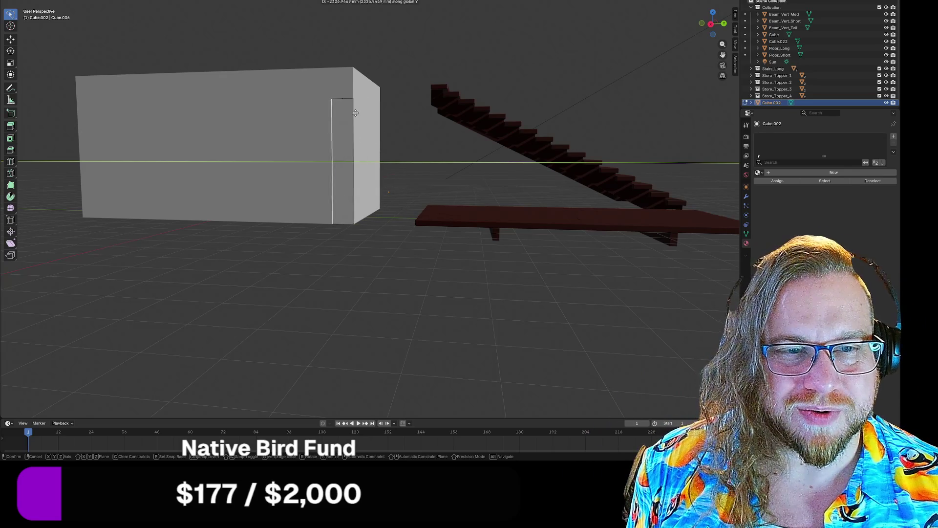
- Snap the door-height block to the box end and confirm a 120 mm move along Y
key("ctrl")
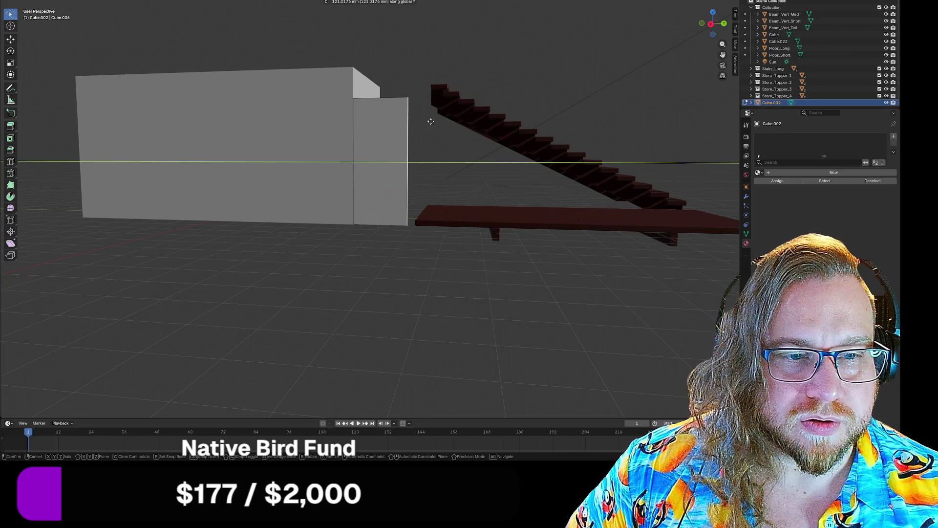
type("120")
key("Return")
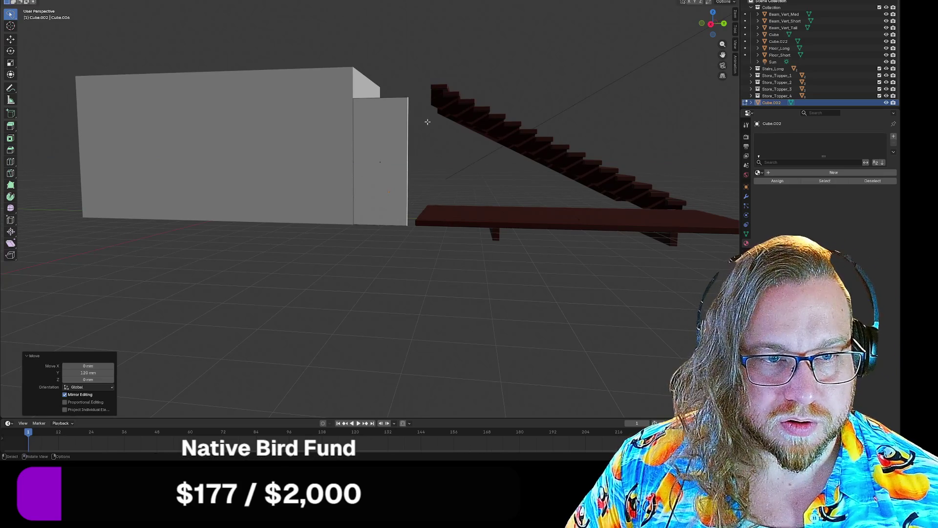
middle_click_drag(441, 159, 468, 165)
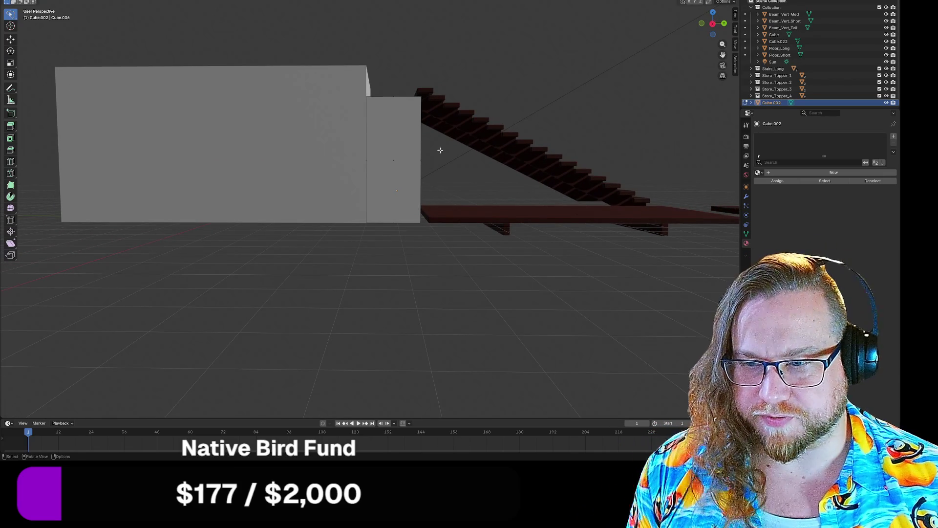
key("grave")
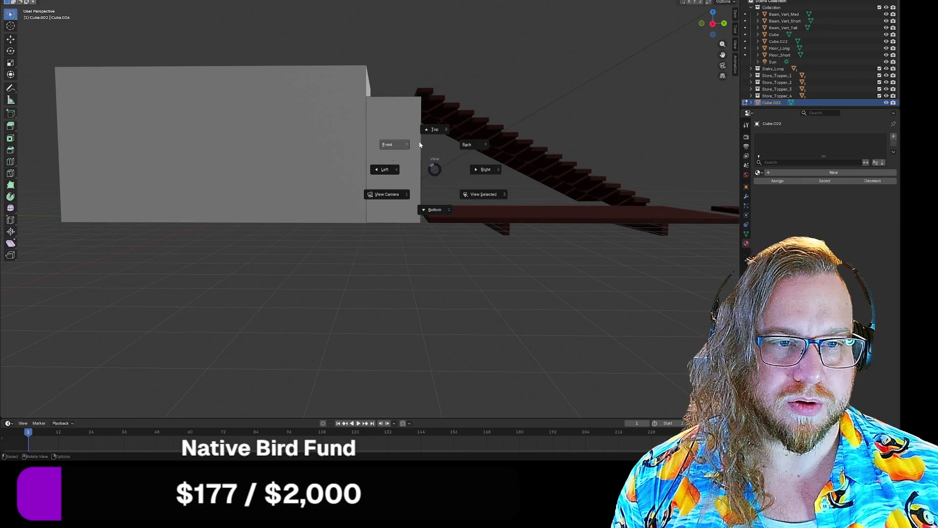
- In Right Orthographic view and Object Mode, move the door block -2000 mm along Y
left_click(435, 129)
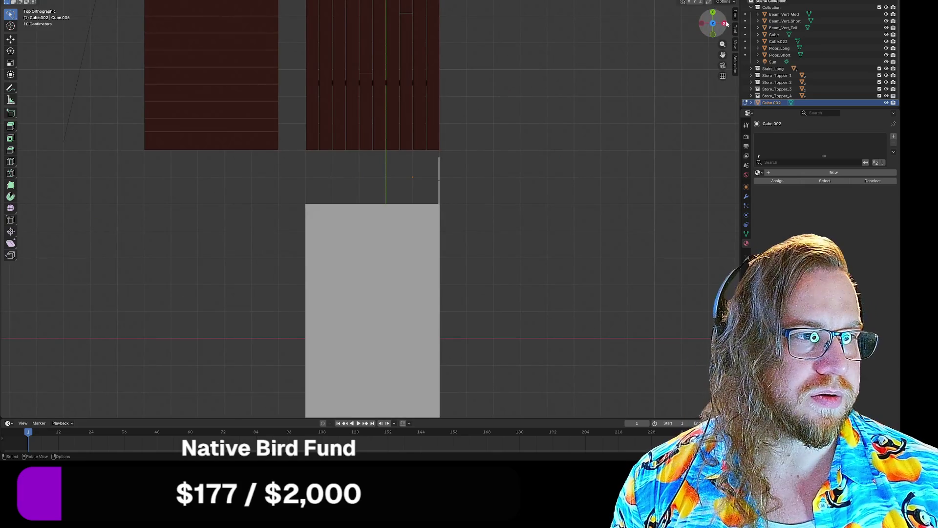
left_click(724, 23)
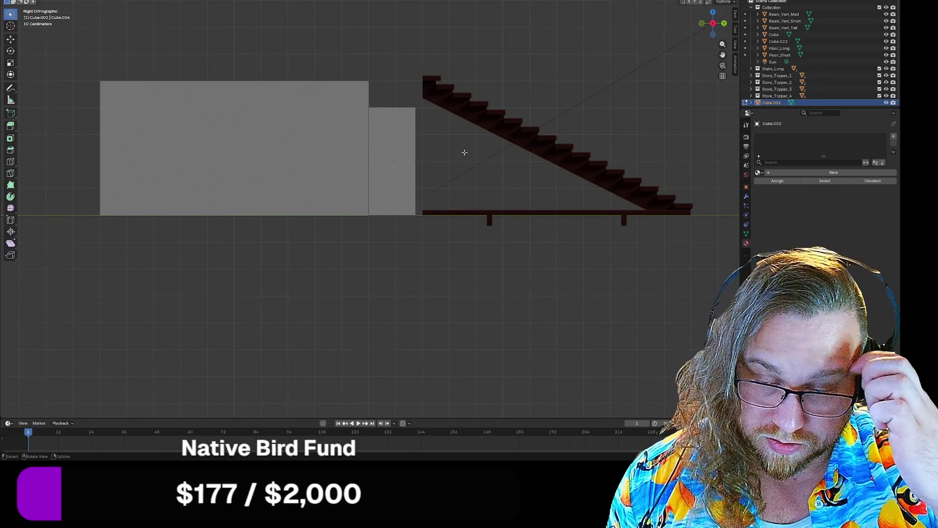
key("Tab")
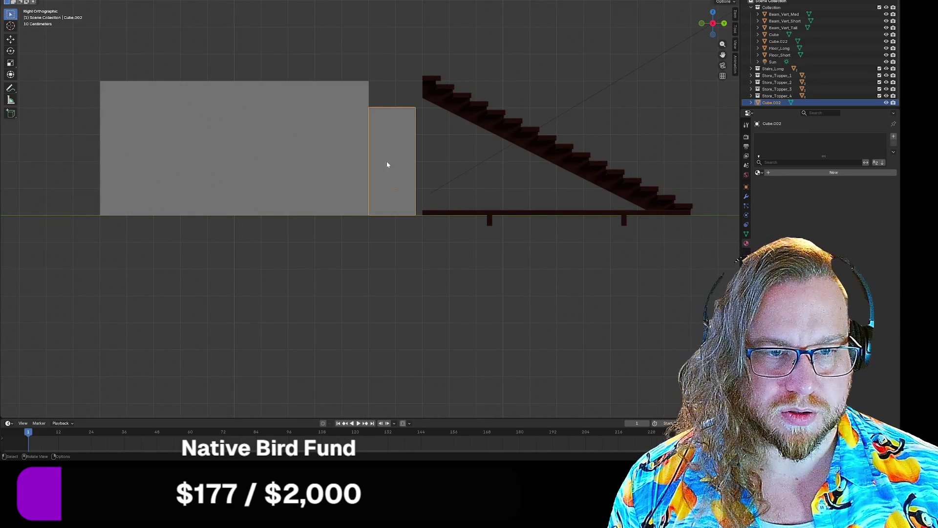
key("g")
key("y")
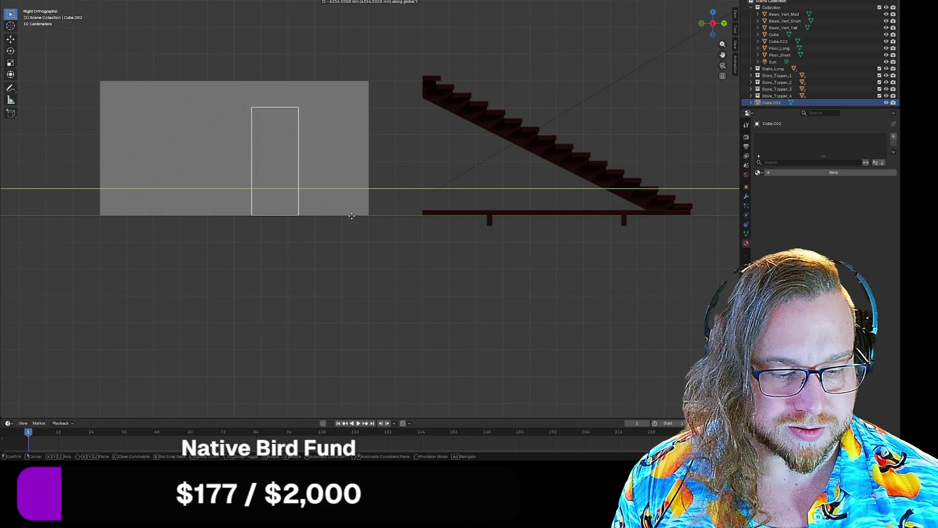
type("-2000")
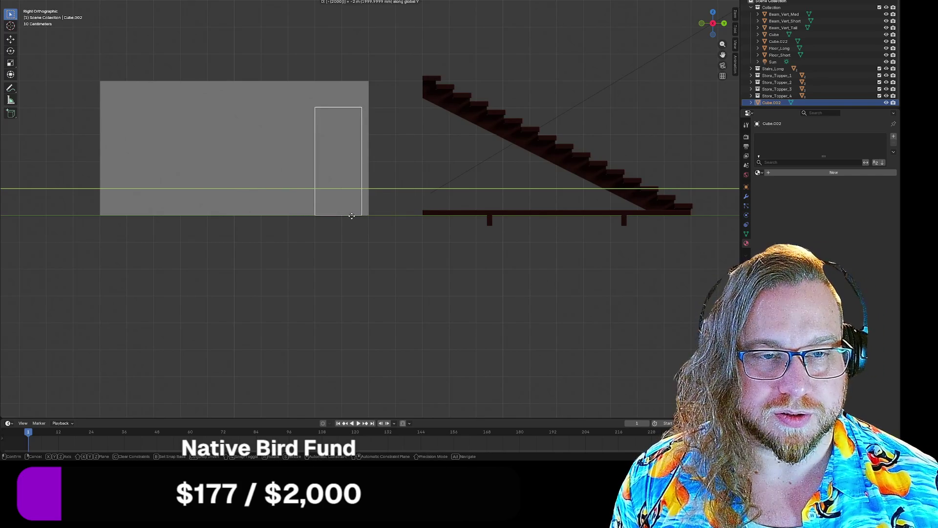
key("Return")
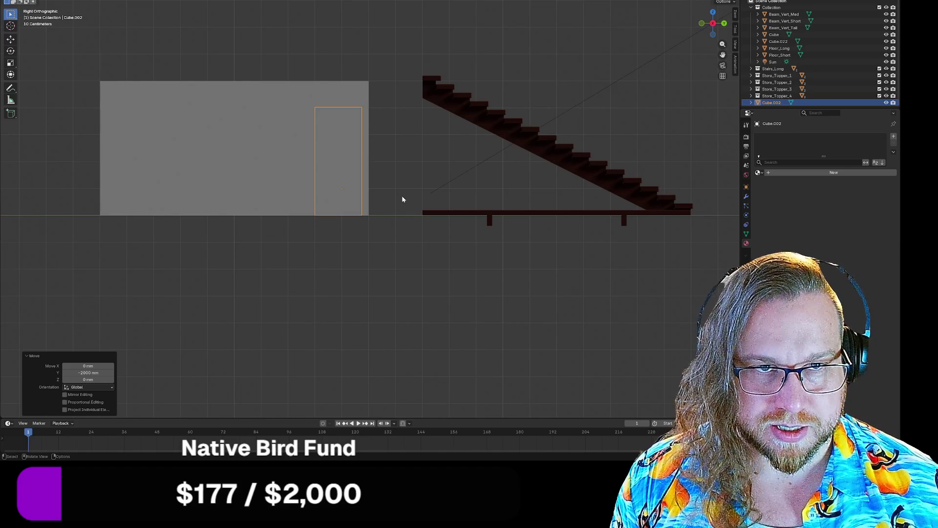
- Move the door block a further -1500 mm along Y onto the box's side
key("g")
key("y")
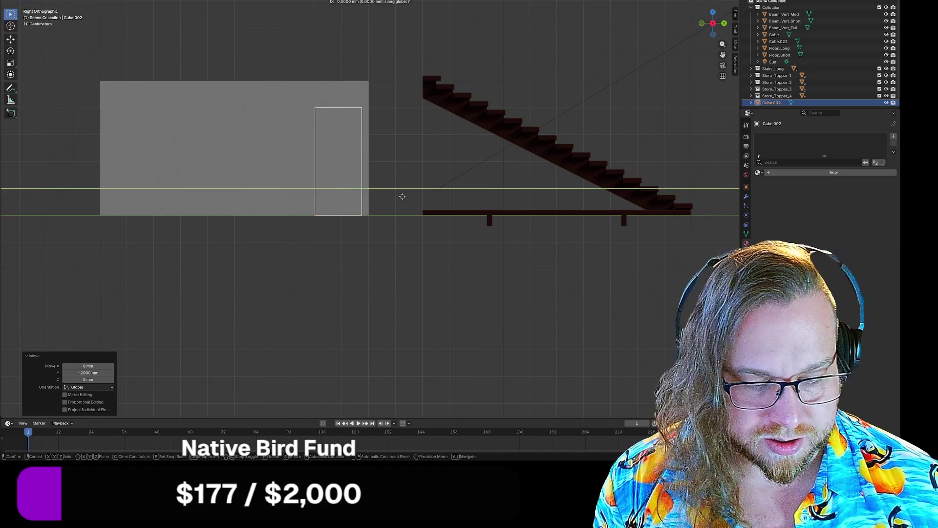
type("-1500")
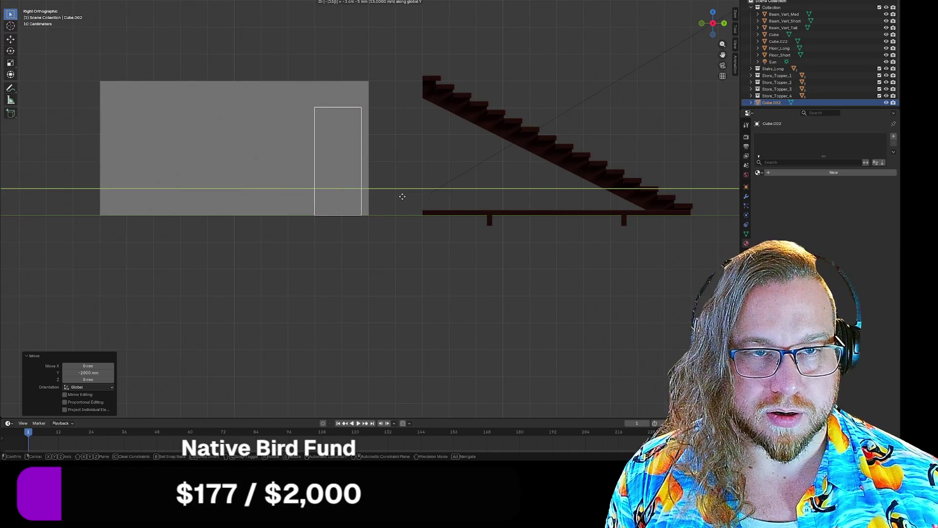
key("Return")
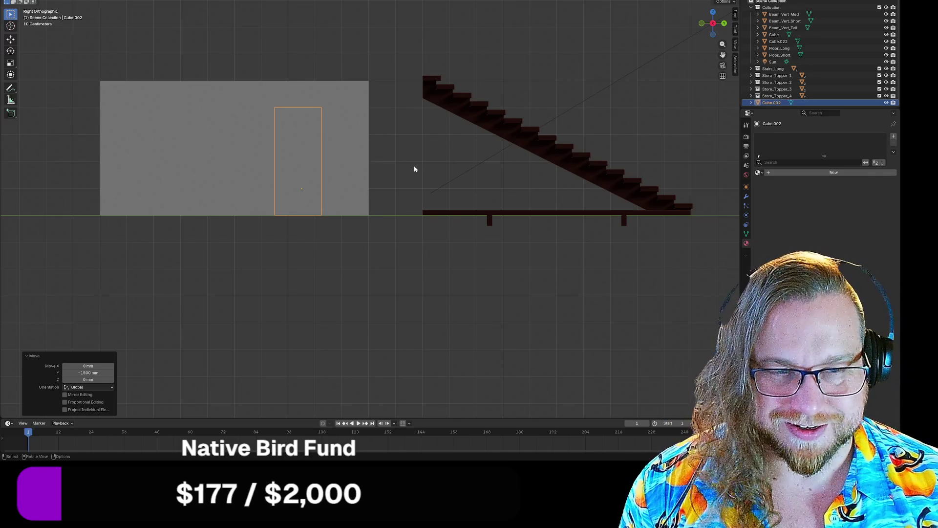
mouse_move(402, 172)
middle_mouse_down()
mouse_move(385, 215)
mouse_move(422, 227)
middle_mouse_up()
- Push the door block 50 mm out from the wall along X
key("g")
key("x")
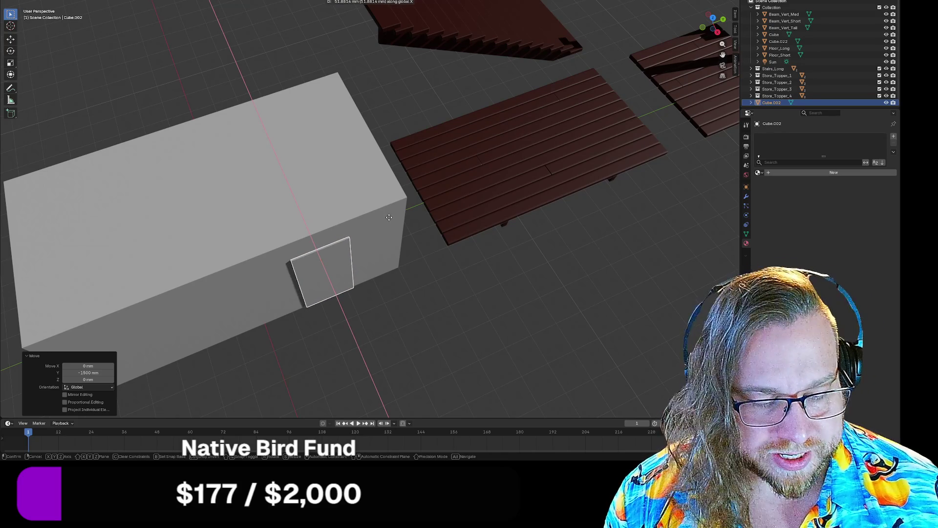
type("50")
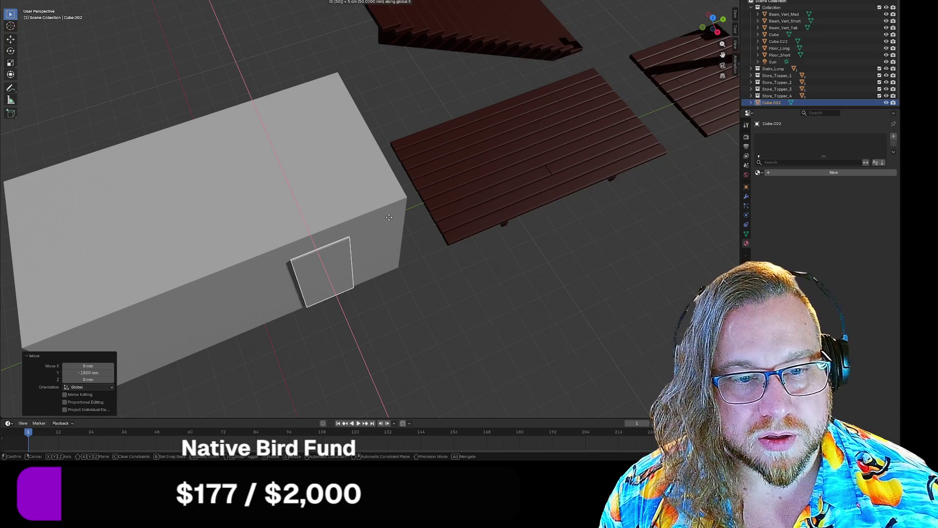
key("Return")
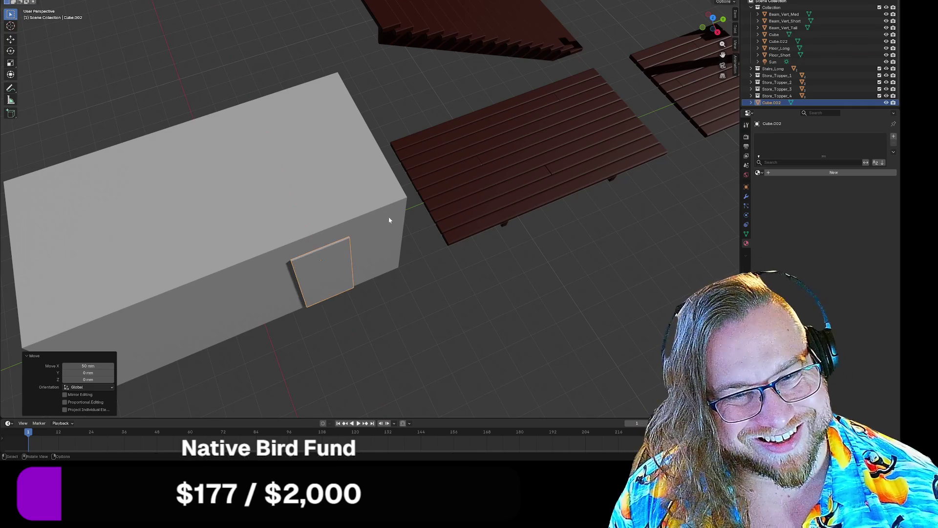
mouse_move(406, 209)
middle_mouse_down()
mouse_move(409, 247)
mouse_move(379, 189)
mouse_move(452, 176)
mouse_move(446, 145)
mouse_move(355, 265)
mouse_move(341, 259)
mouse_move(543, 256)
mouse_move(544, 289)
mouse_move(526, 289)
middle_mouse_up()
scroll(406, 185, "up", 4)
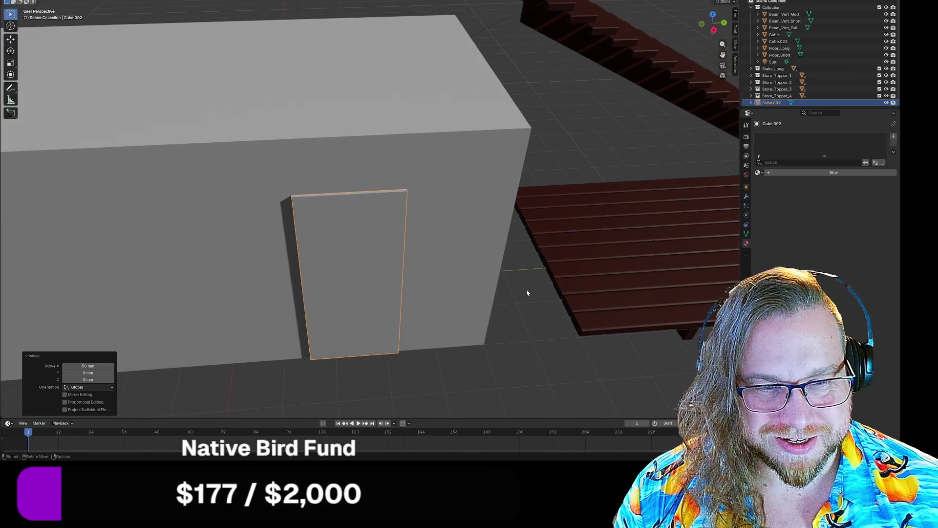
- Deselect the door block and add a new cube, Cube.003, to the scene
left_click(526, 289)
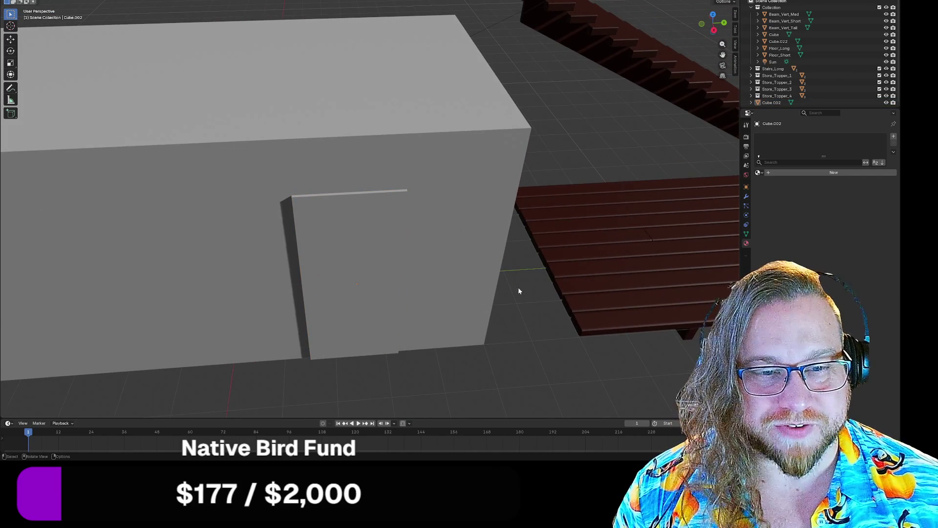
scroll(519, 291, "down", 5)
mouse_move(494, 280)
middle_mouse_down()
mouse_move(469, 272)
mouse_move(465, 285)
mouse_move(522, 276)
mouse_move(466, 270)
middle_mouse_up()
key("shift+a")
left_click(548, 279)
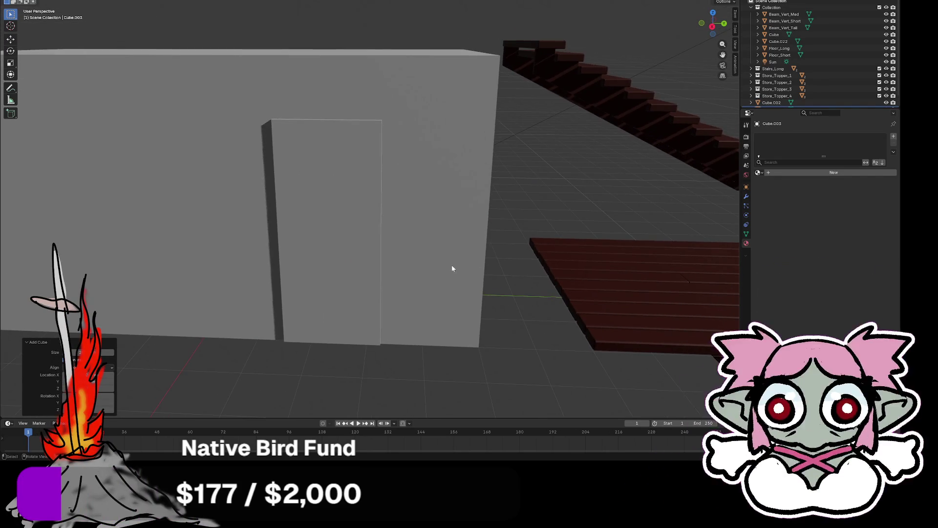
scroll(448, 264, "down", 5)
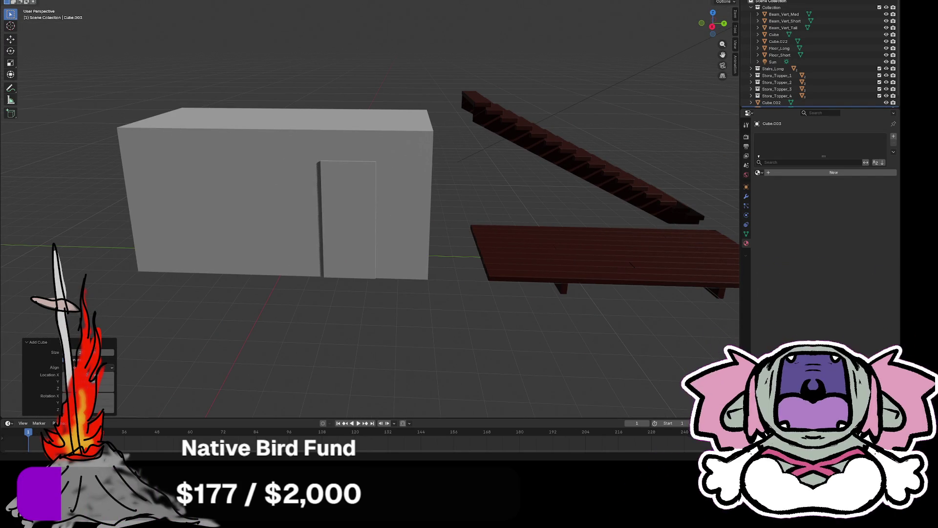
scroll(224, 148, "down", 5)
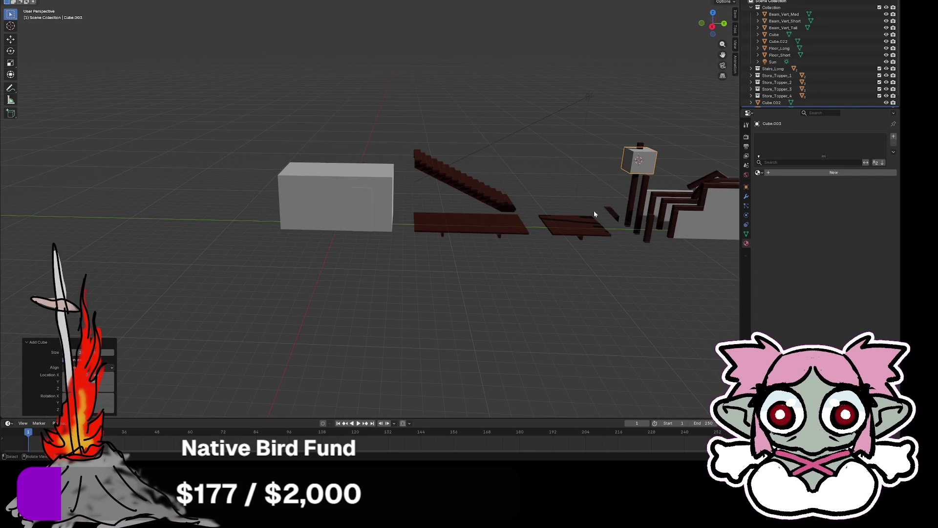
- Try moving the new cube's door edges, then undo the move
key("g")
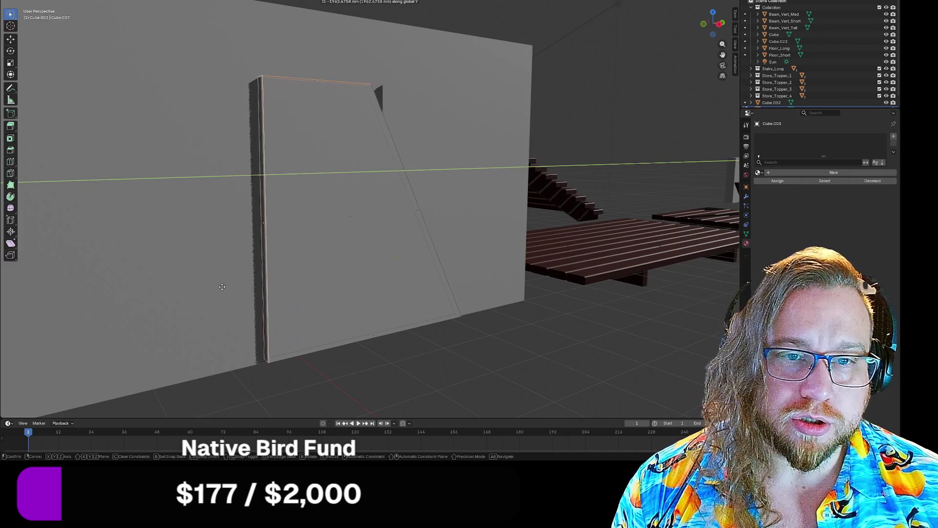
left_click(207, 296)
key("ctrl+z")
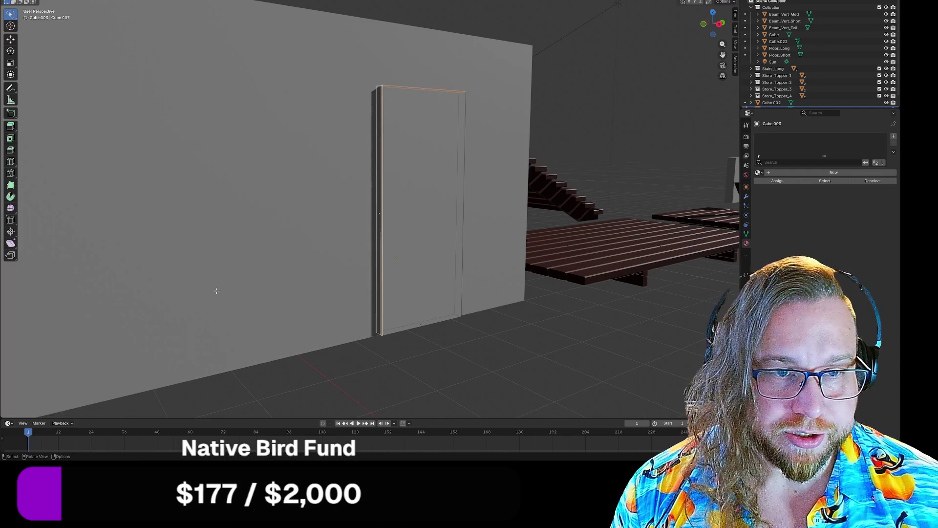
middle_click_drag(305, 250, 346, 242)
- Select the door's left vertical edge and snap-slide it along Y, then undo it
left_click(420, 225)
left_click(450, 254)
left_click(419, 222)
mouse_move(433, 252)
middle_mouse_down()
mouse_move(570, 352)
mouse_move(557, 349)
middle_mouse_up()
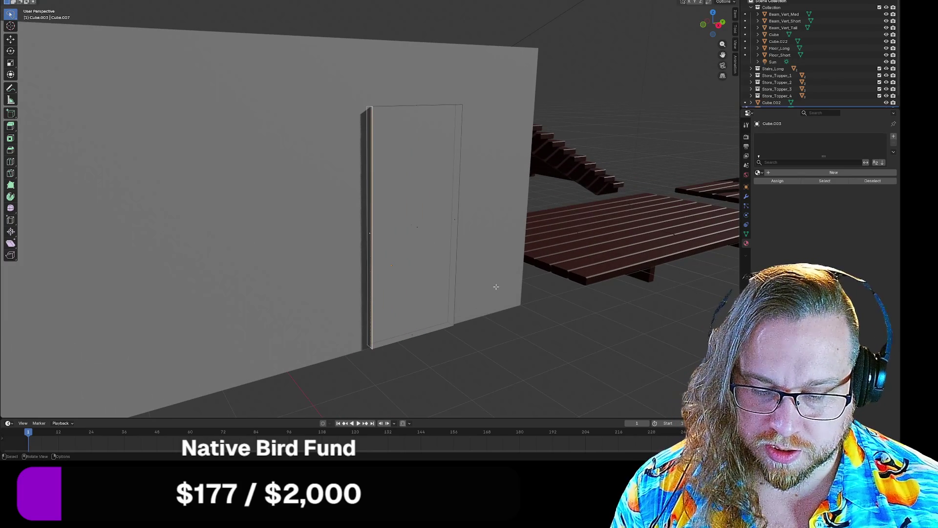
key("g")
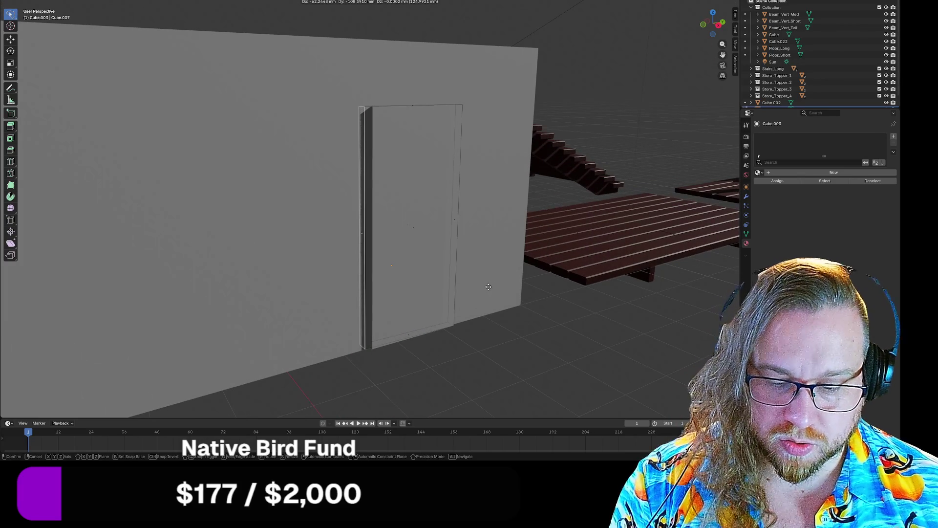
key("y")
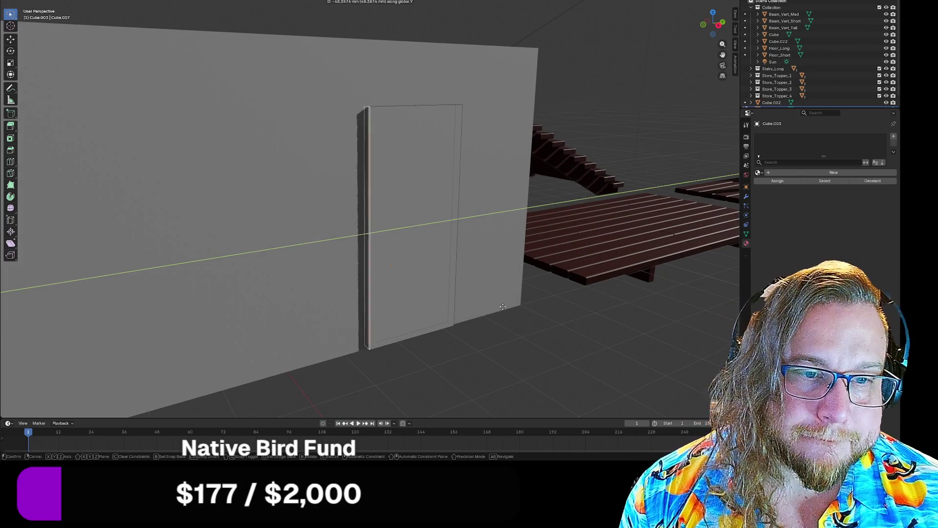
key("ctrl")
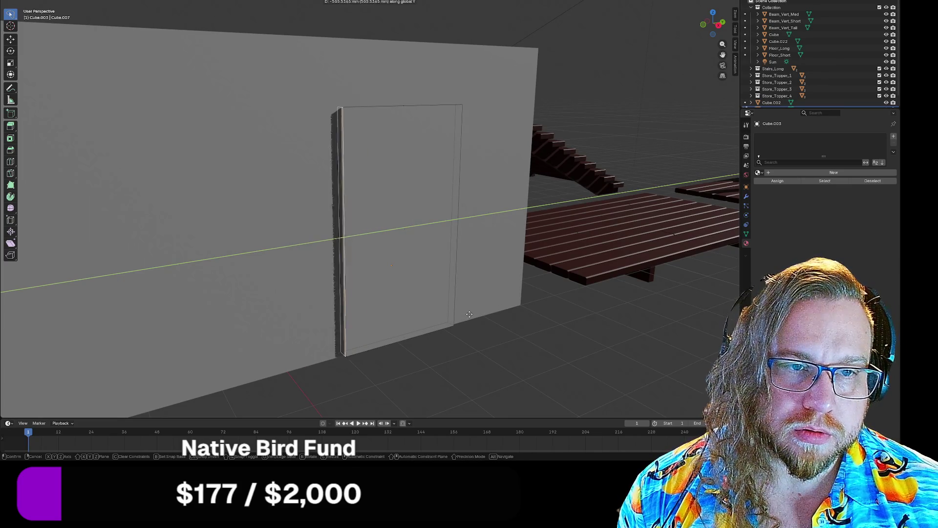
left_click(492, 288)
middle_click_drag(493, 288, 470, 331)
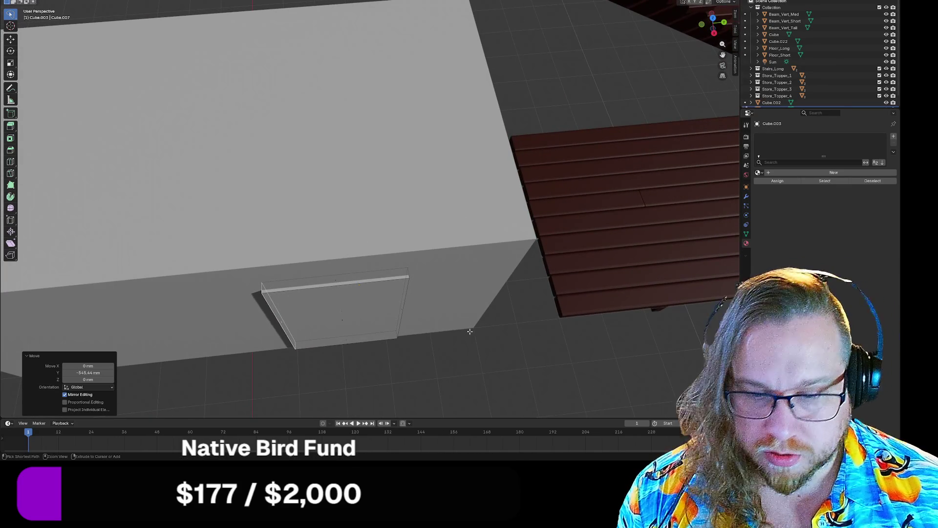
key("ctrl+z")
- Select the door's front face and nudge it along the X axis
middle_click_drag(383, 320, 357, 308)
left_click(367, 318)
key("g")
key("x")
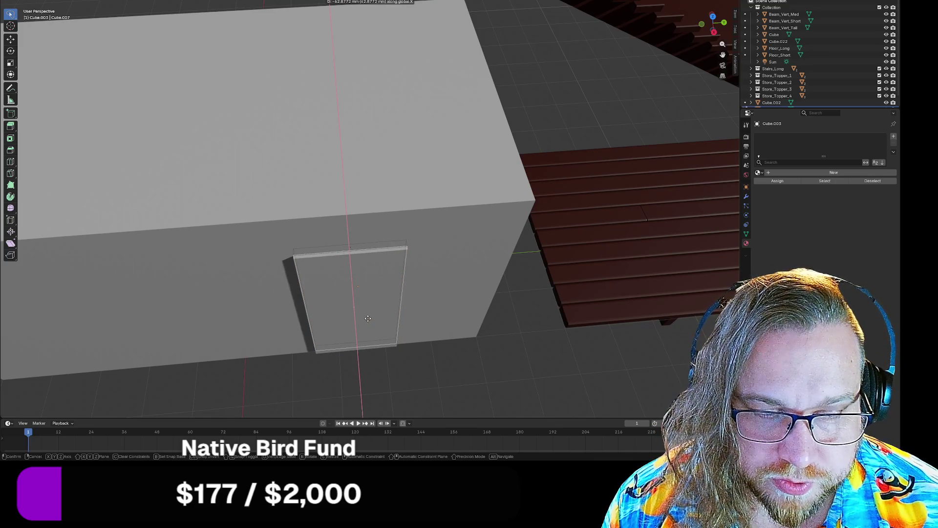
left_click(368, 318)
mouse_move(366, 320)
middle_mouse_down()
mouse_move(400, 296)
mouse_move(453, 283)
mouse_move(440, 291)
middle_mouse_up()
- Slide the door face along Y, entering a distance of 150 mm
key("g")
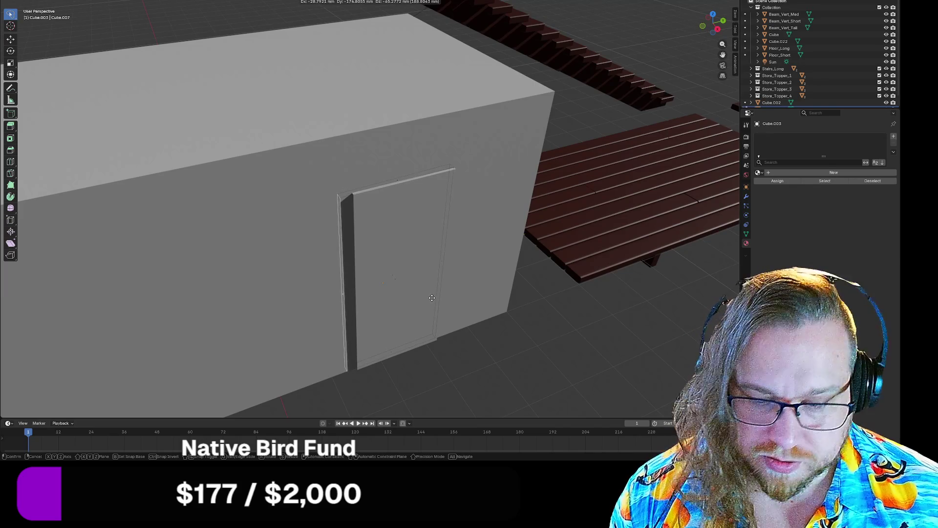
key("y")
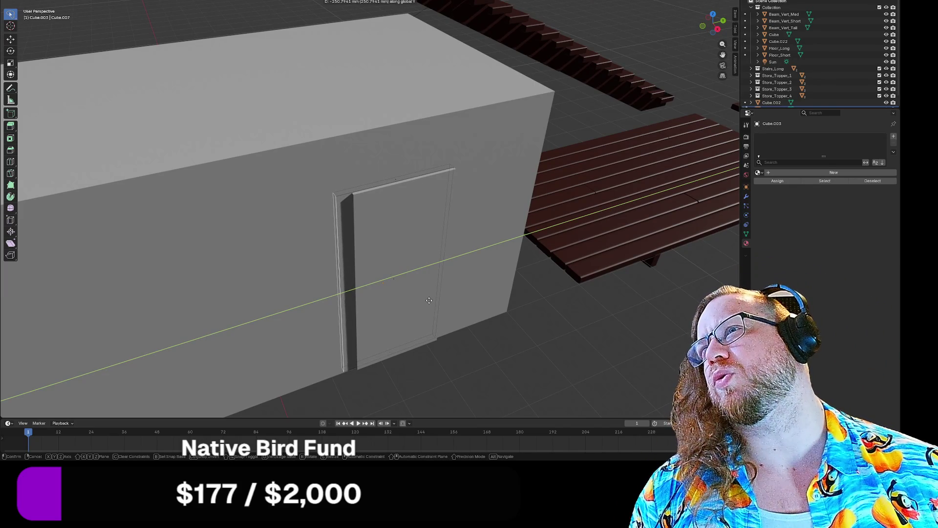
type("150")
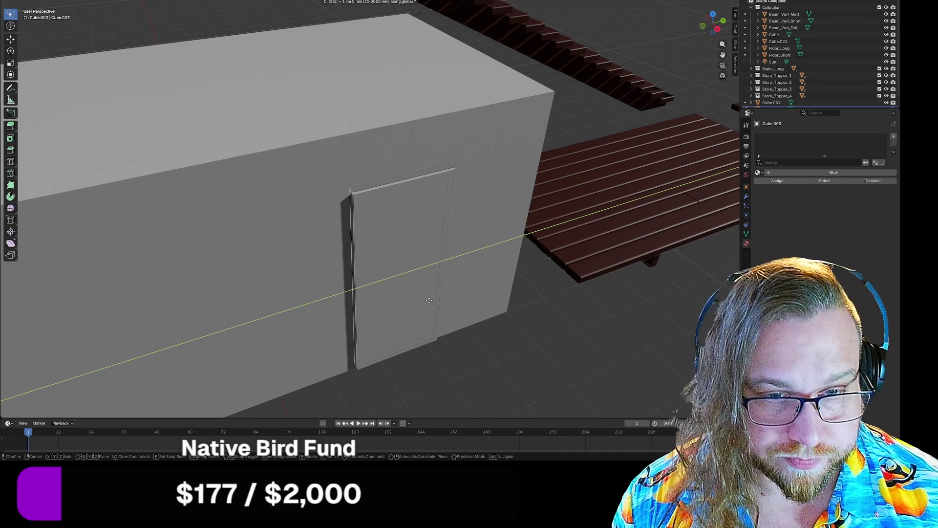
key("BackSpace")
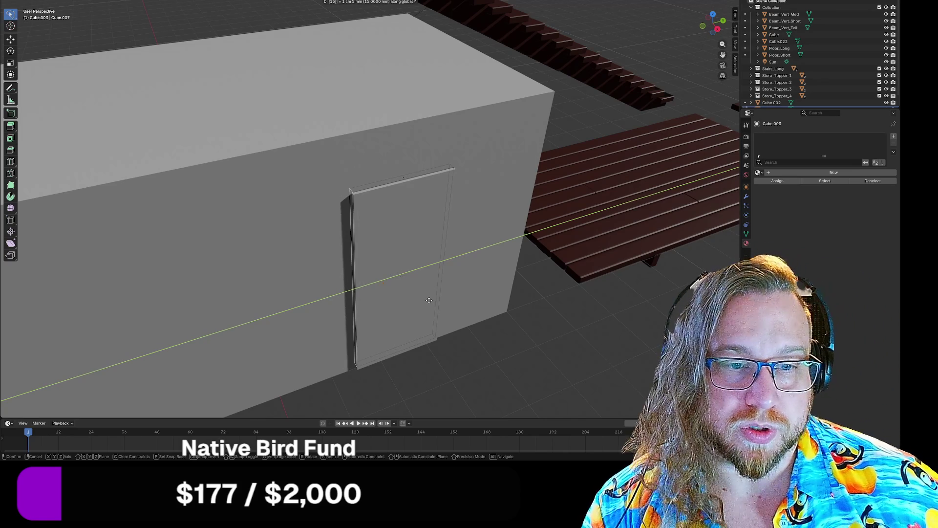
type("-300")
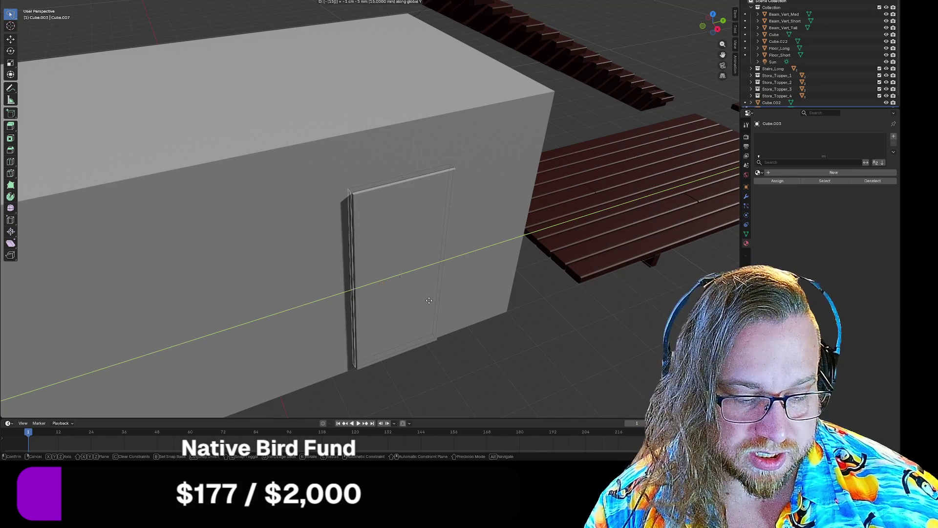
key("BackSpace")
key("BackSpace")
key("BackSpace")
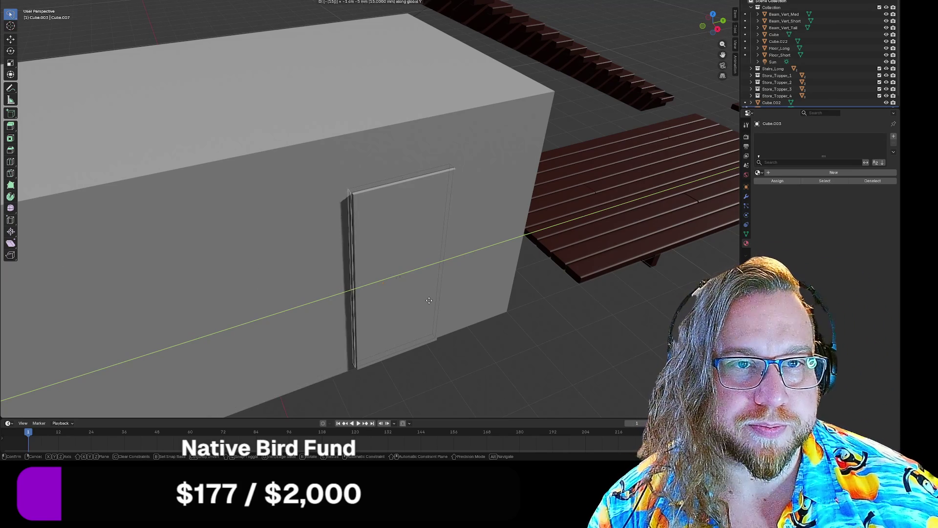
type("00")
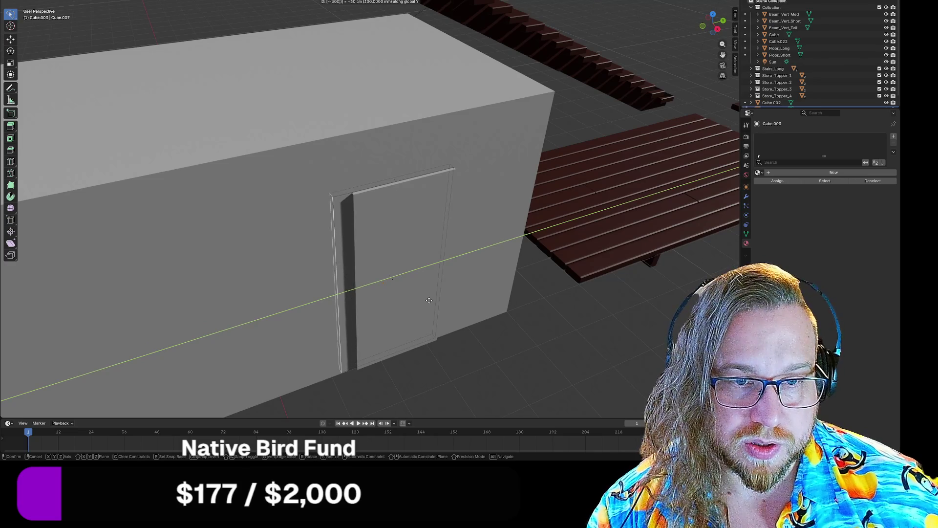
key("BackSpace")
key("BackSpace")
key("BackSpace")
type("150")
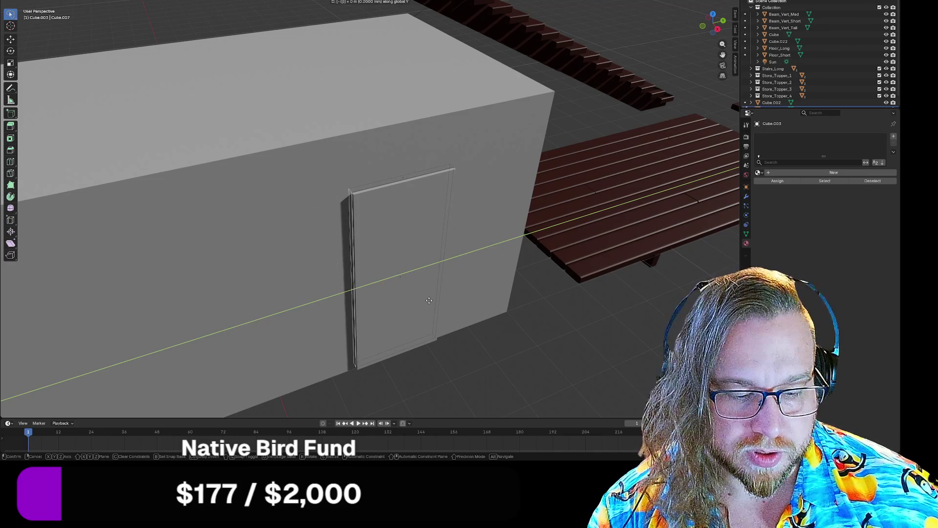
- Confirm the 150 mm Y move, then shift the door's side edge another 150 mm along Y
key("Return")
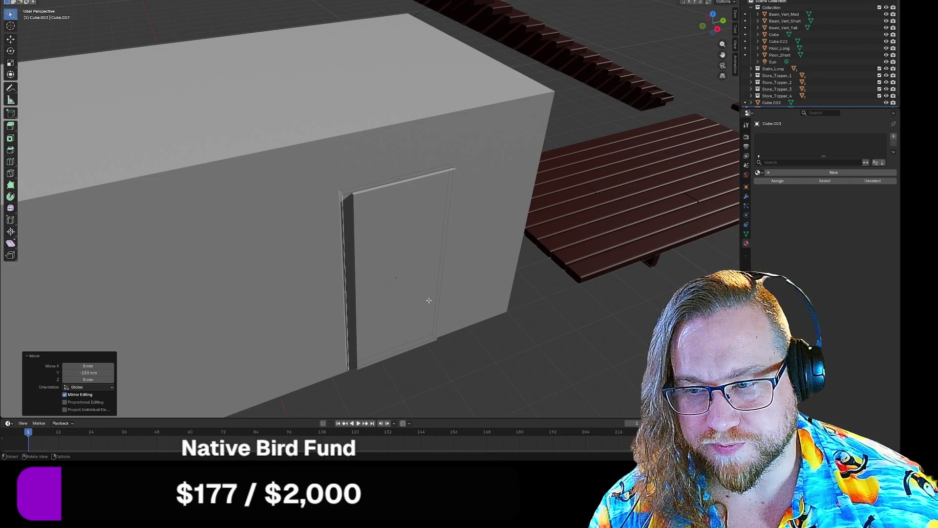
scroll(442, 305, "down", 5)
mouse_move(430, 291)
middle_mouse_down()
mouse_move(295, 220)
mouse_move(331, 214)
middle_mouse_up()
left_click(285, 216)
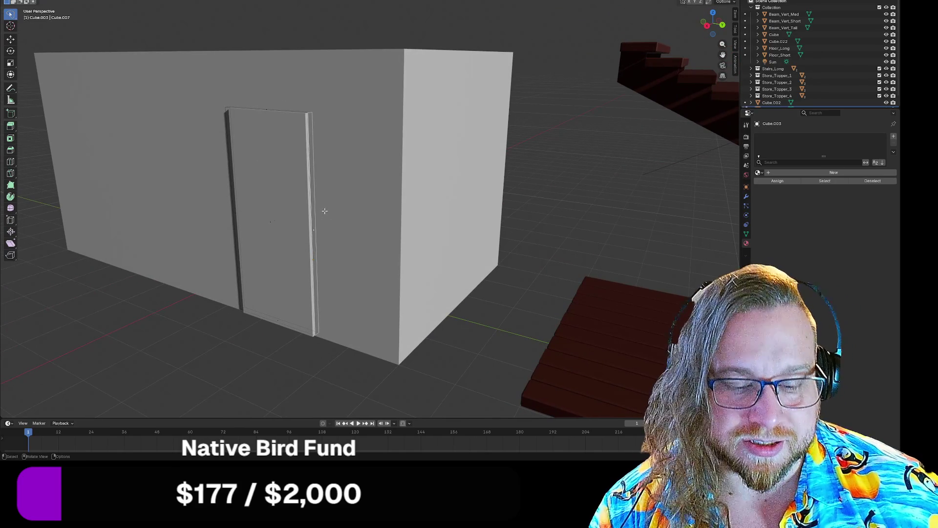
key("g")
key("y")
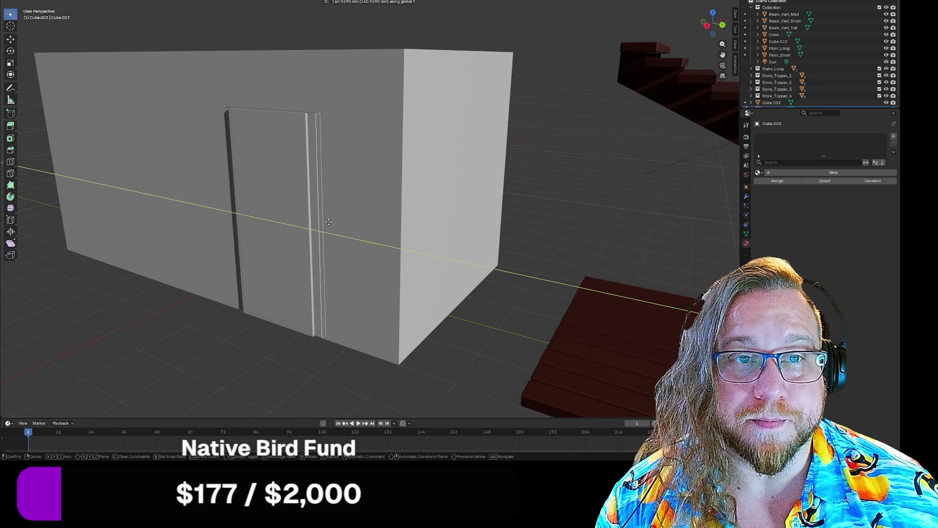
type("150")
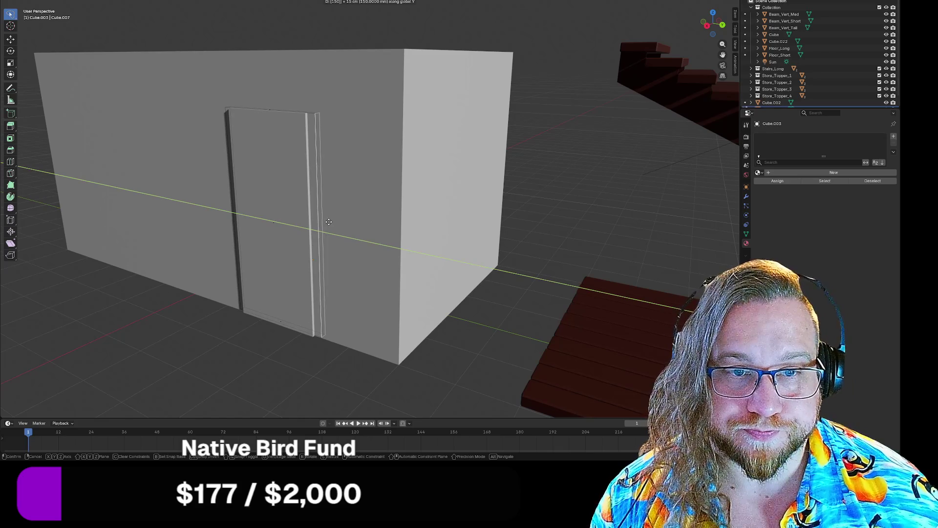
key("Return")
- Raise the door's top edge 150 mm along Z
middle_click_drag(338, 169, 333, 168)
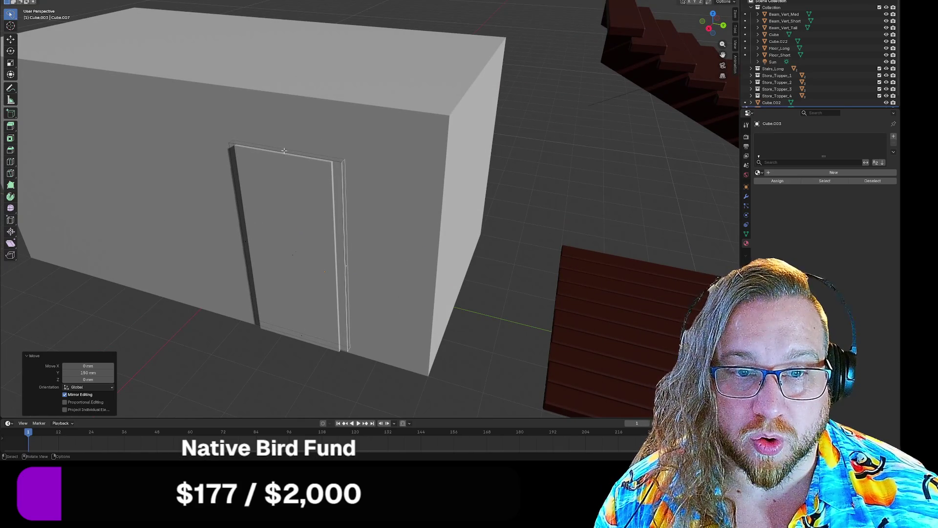
left_click(334, 168)
key("g")
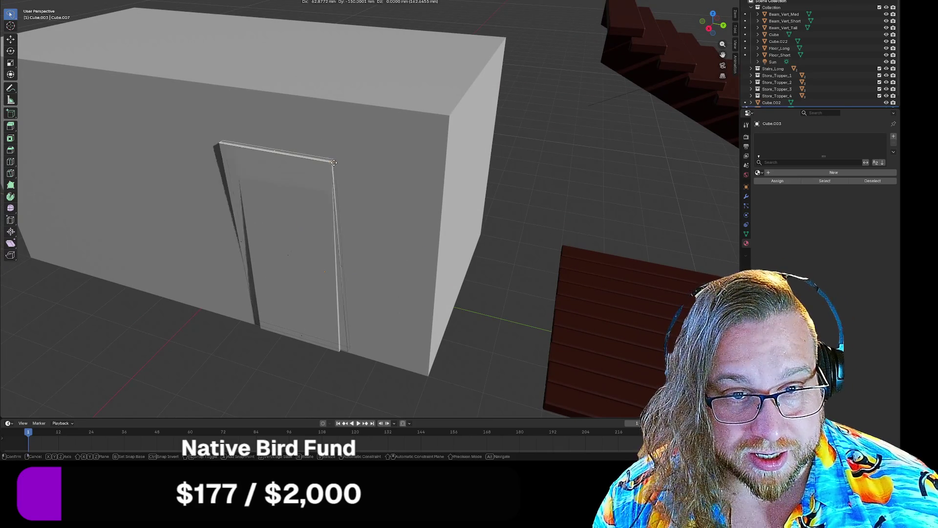
key("z")
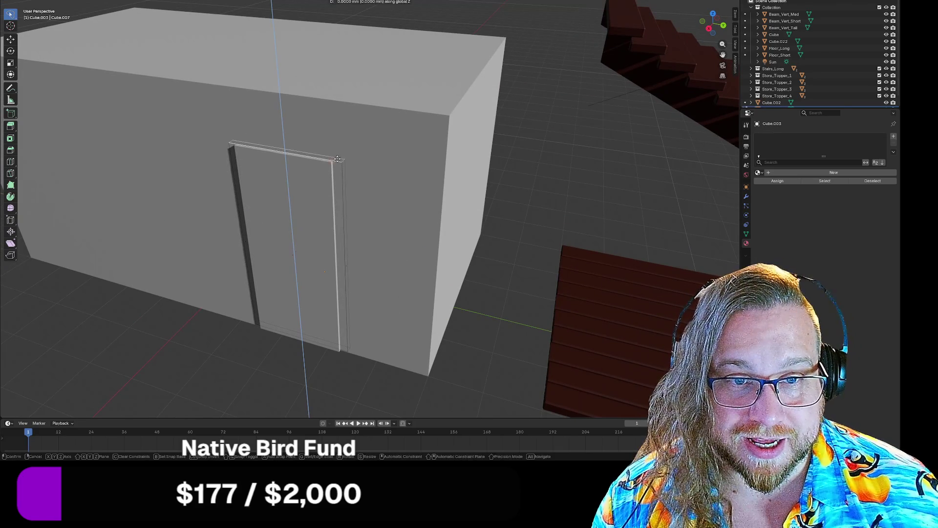
type("150")
key("Return")
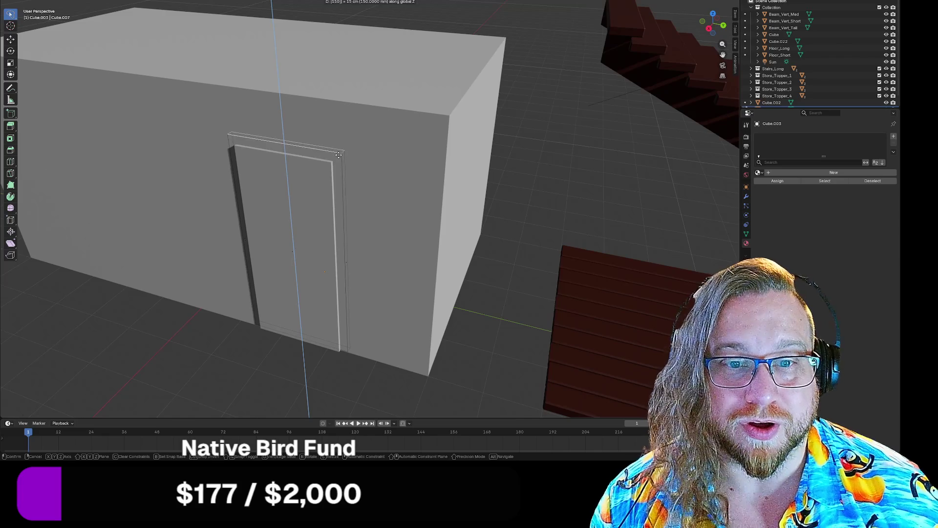
- Select the whole door-frame outline loop and start moving it
key("KP_3")
mouse_move(499, 151)
middle_mouse_down()
mouse_move(497, 159)
mouse_move(267, 147)
middle_mouse_up()
left_click(277, 133, "shift")
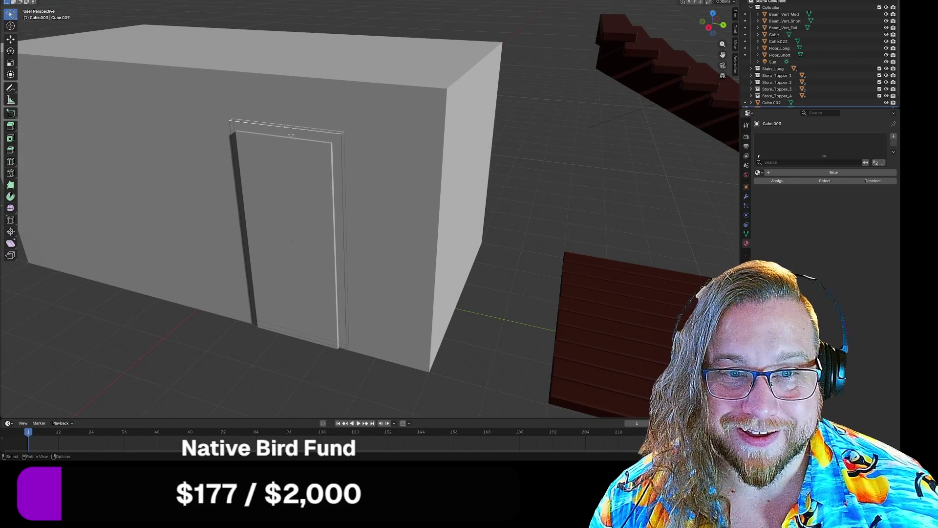
left_click(291, 249)
mouse_move(379, 206)
middle_mouse_down()
mouse_move(374, 197)
mouse_move(382, 196)
middle_mouse_up()
key("g")
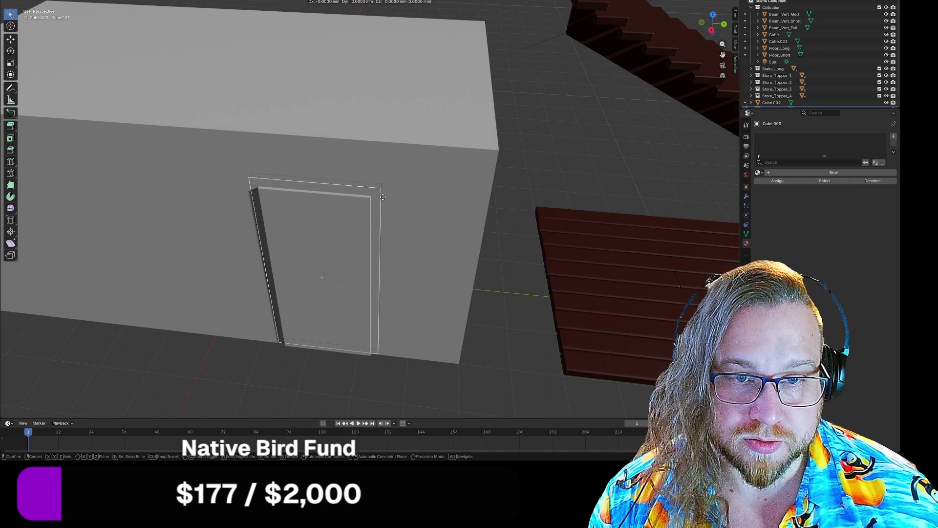
- Push the door-frame outline 20 mm out along X and leave Edit Mode
type("20")
key("Return")
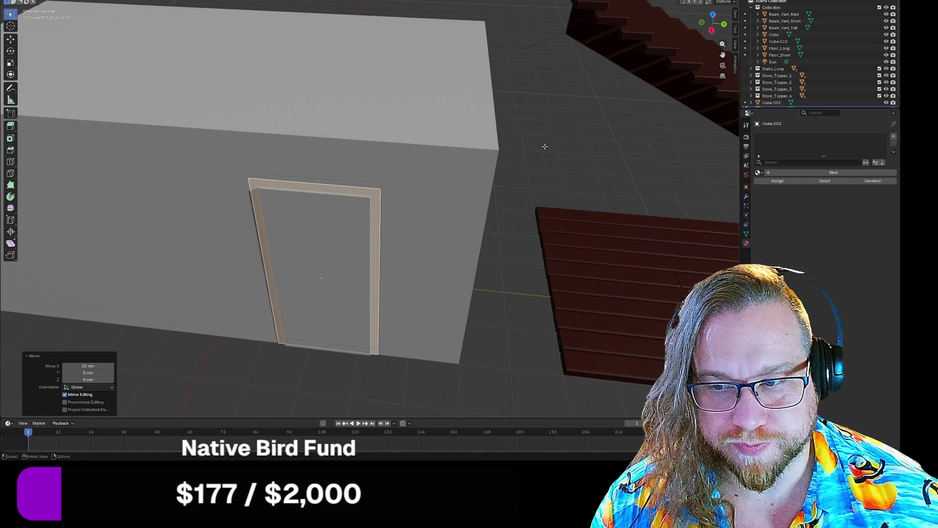
key("Tab")
middle_click_drag(585, 150, 491, 277)
- Inspect the frame from the front in X-ray, then return to solid shading
key("shift")
key("alt+z")
middle_click_drag(547, 179, 518, 185)
key("alt+z")
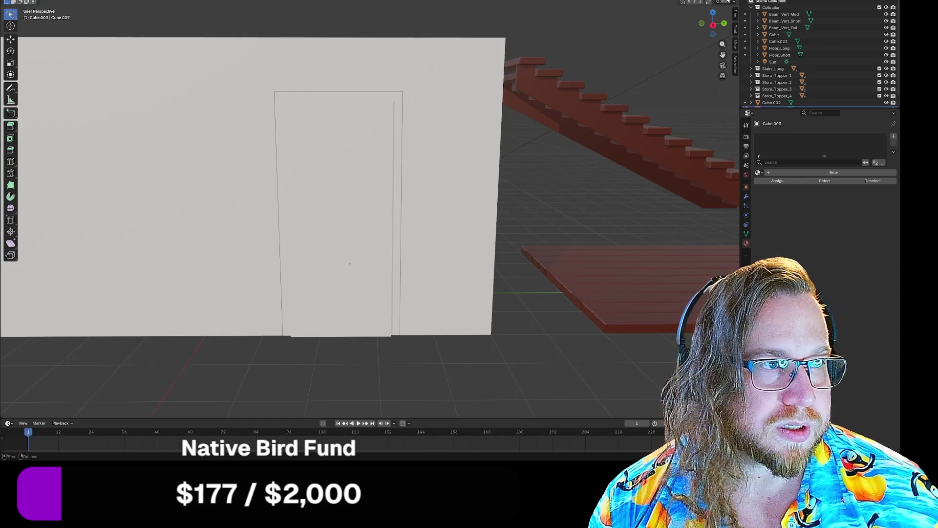
middle_click_drag(552, 195, 507, 201)
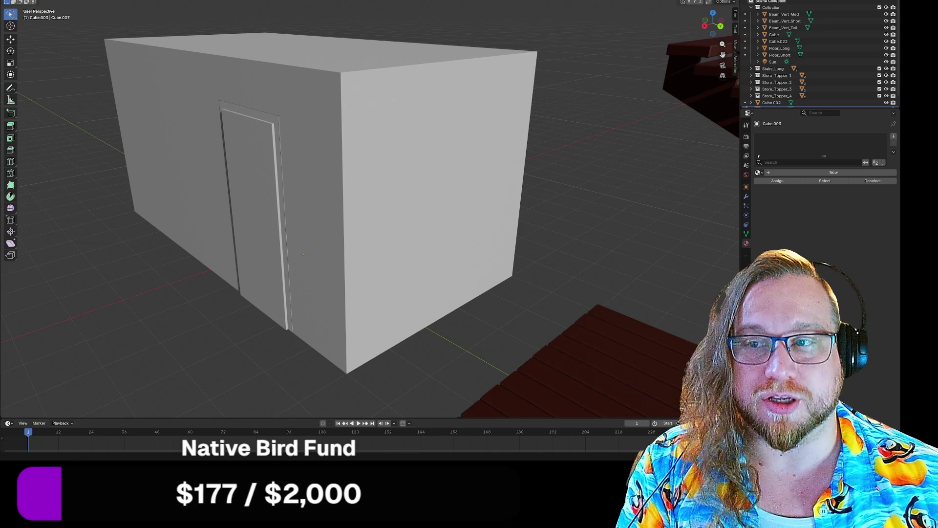
- Turn the door wall toward the camera and select the door frame
middle_click_drag(210, 237, 248, 238)
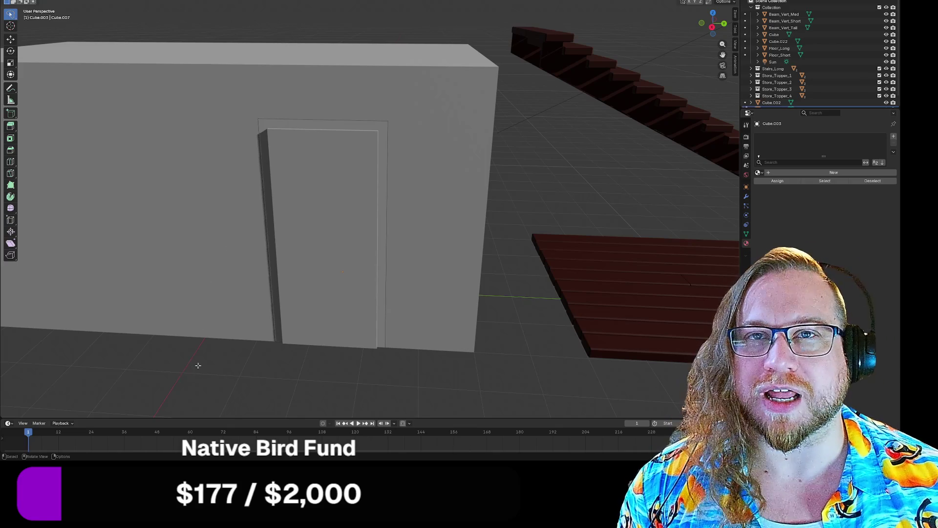
mouse_move(190, 372)
middle_mouse_down()
mouse_move(207, 379)
mouse_move(255, 334)
middle_mouse_up()
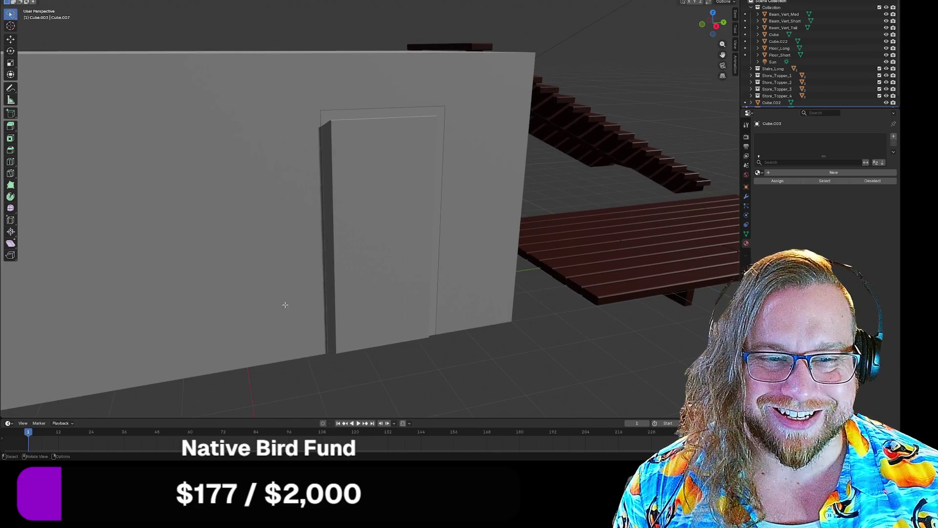
left_click(328, 205)
middle_click_drag(291, 238, 262, 278)
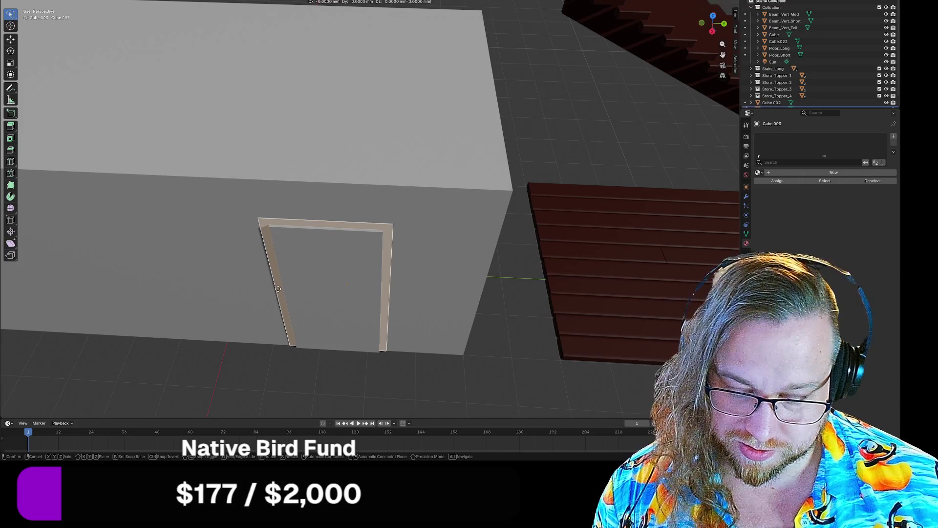
- Move the door frame 42.877 mm along X so it sits out on the wall front
key("g")
key("x")
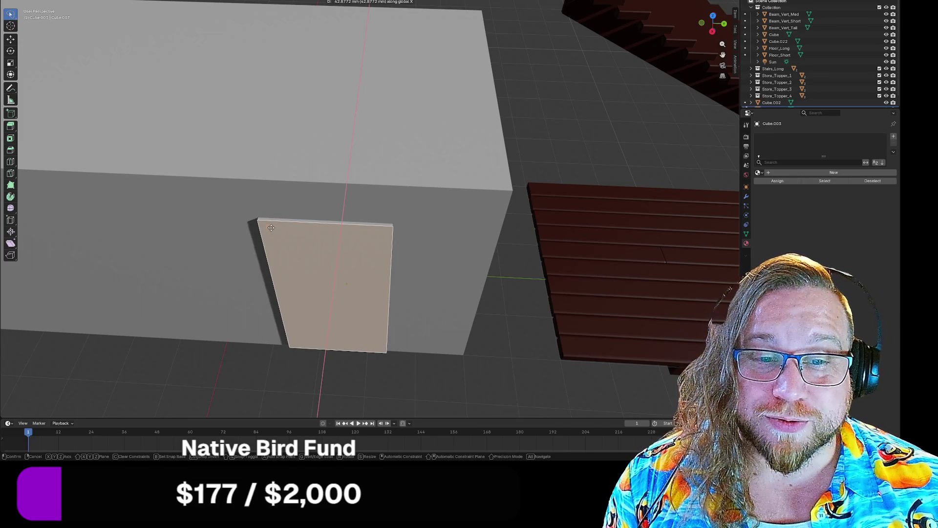
left_click(271, 227)
mouse_move(271, 227)
middle_mouse_down()
mouse_move(274, 285)
mouse_move(310, 289)
middle_mouse_up()
scroll(274, 284, "up", 3)
scroll(274, 284, "up", 2)
scroll(274, 284, "down", 1)
scroll(293, 288, "down", 3)
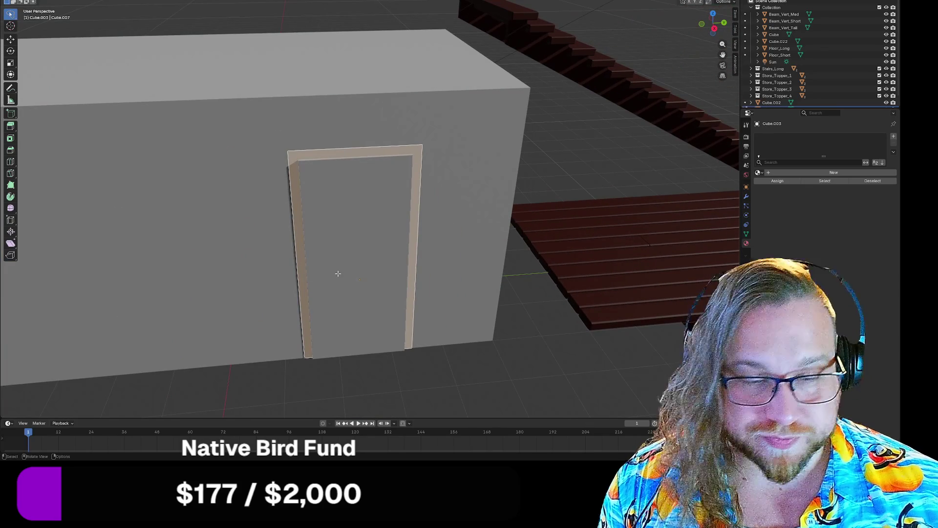
- Return to Object Mode and select the door panel Cube.002
key("Tab")
left_click(344, 231)
key("Tab")
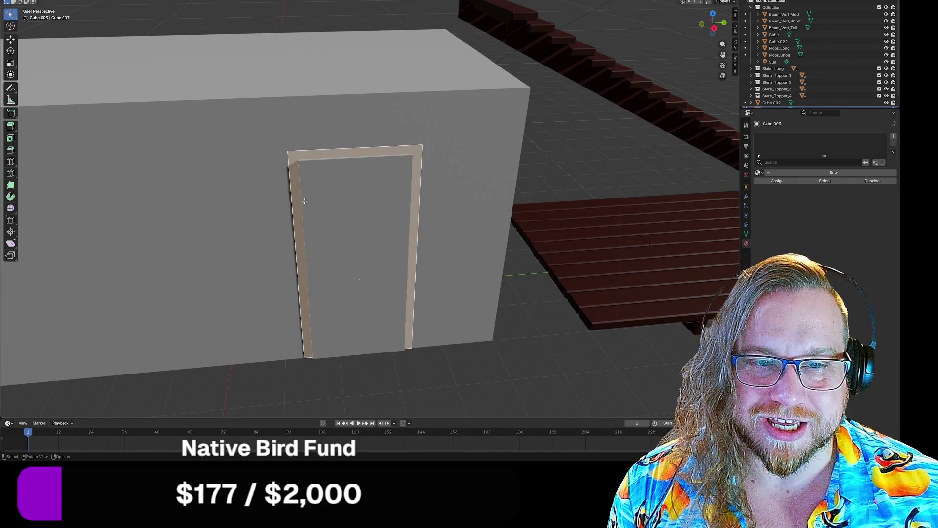
key("Tab")
left_click(305, 197)
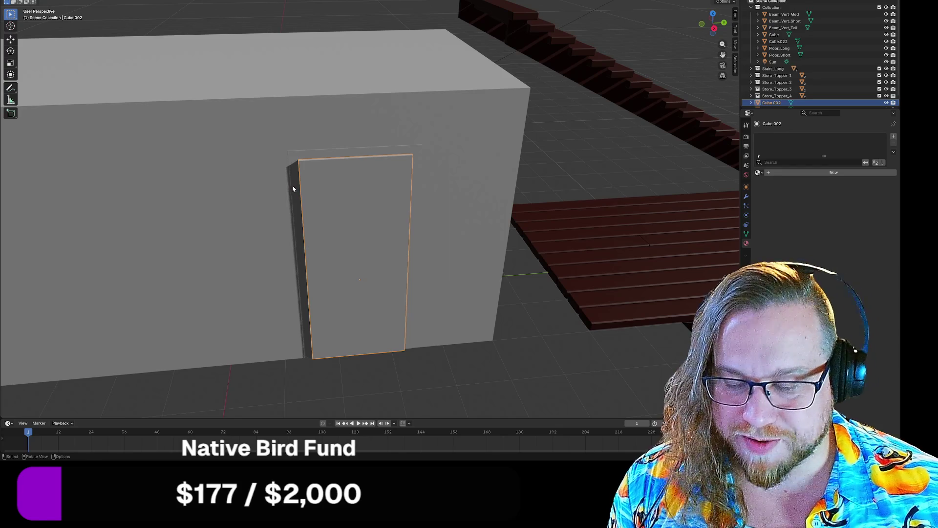
- Join door panel Cube.002 with frame Cube.003, leaving the combined Cube.003 selected
left_click(294, 187, "shift")
right_click(295, 187)
mouse_move(278, 238)
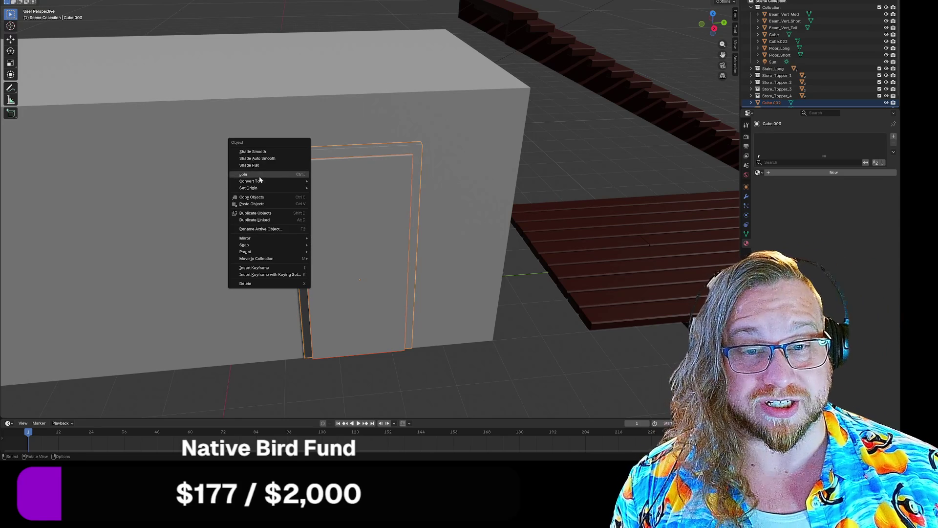
left_click(251, 140)
left_click(393, 242)
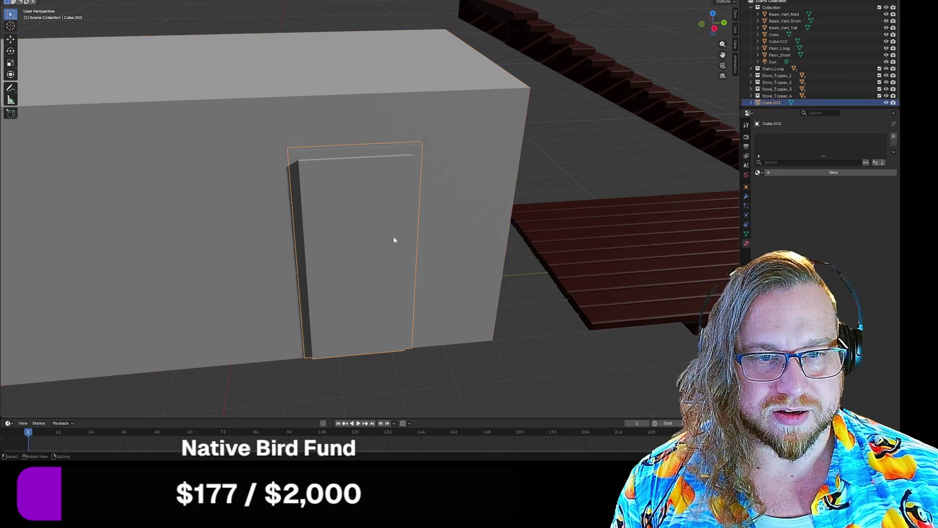
scroll(389, 261, "down", 2)
- Move the door object Cube.003 -10000 mm (10 m) along Y, away from the building
mouse_move(395, 285)
middle_mouse_down()
mouse_move(383, 279)
mouse_move(404, 282)
middle_mouse_up()
scroll(404, 282, "down", 3)
key("g")
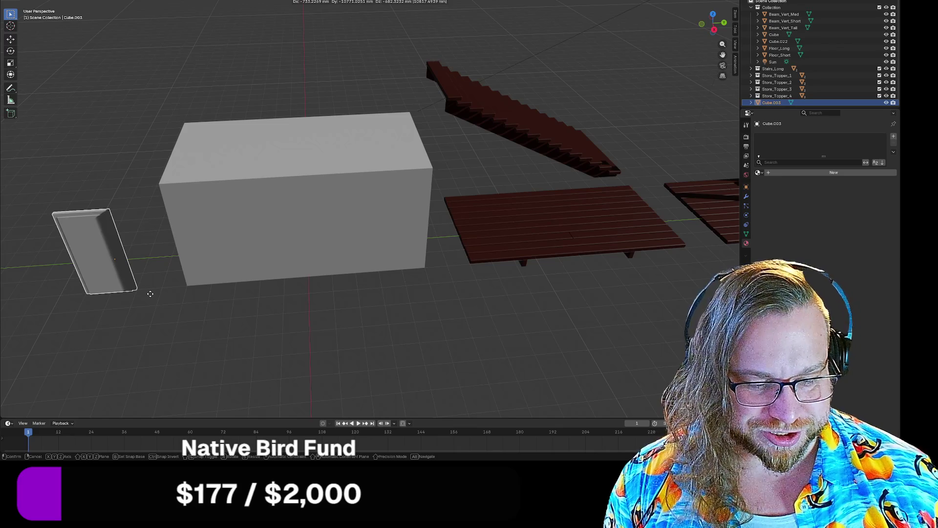
type("x-10000")
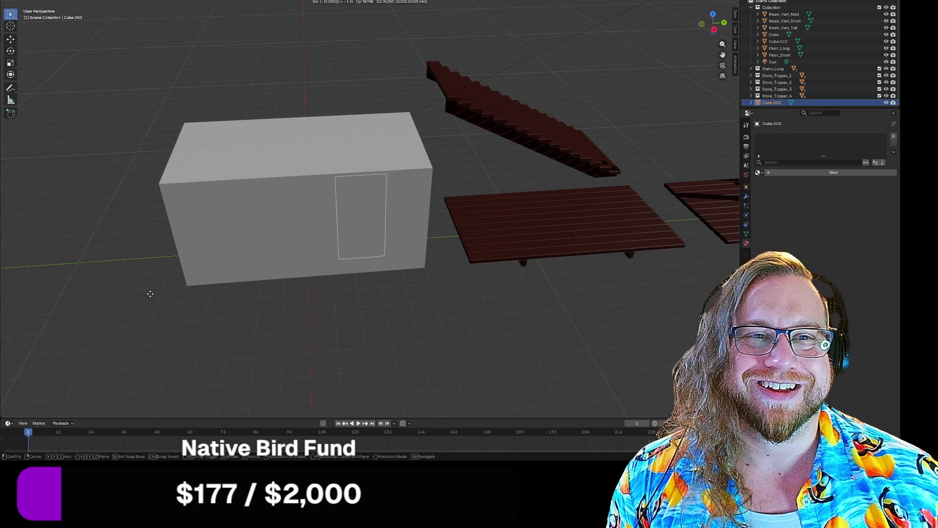
type("y")
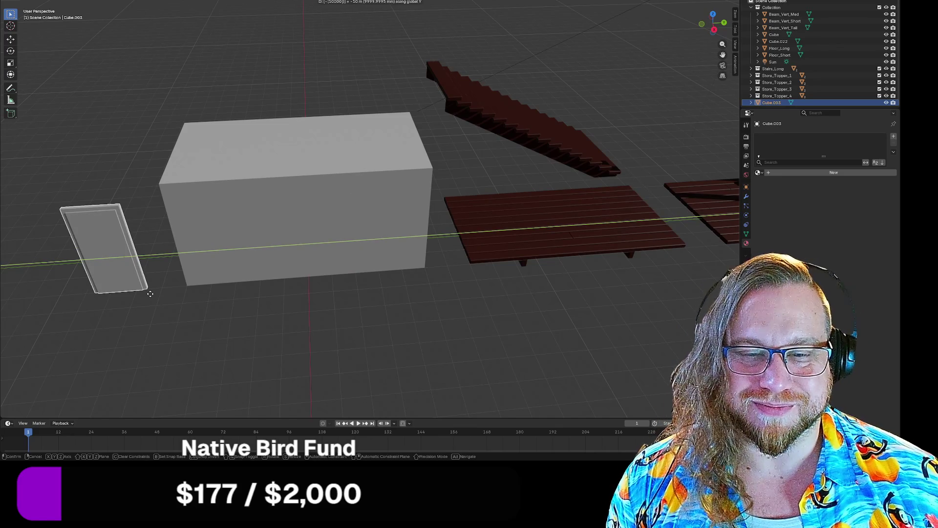
key("Return")
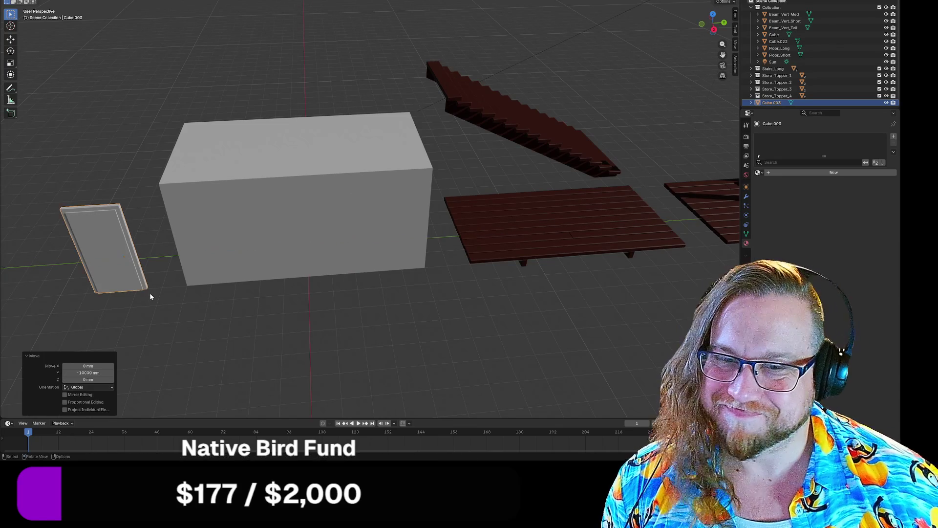
- Orbit and zoom in on the isolated door to face its front
middle_click_drag(148, 292, 397, 235)
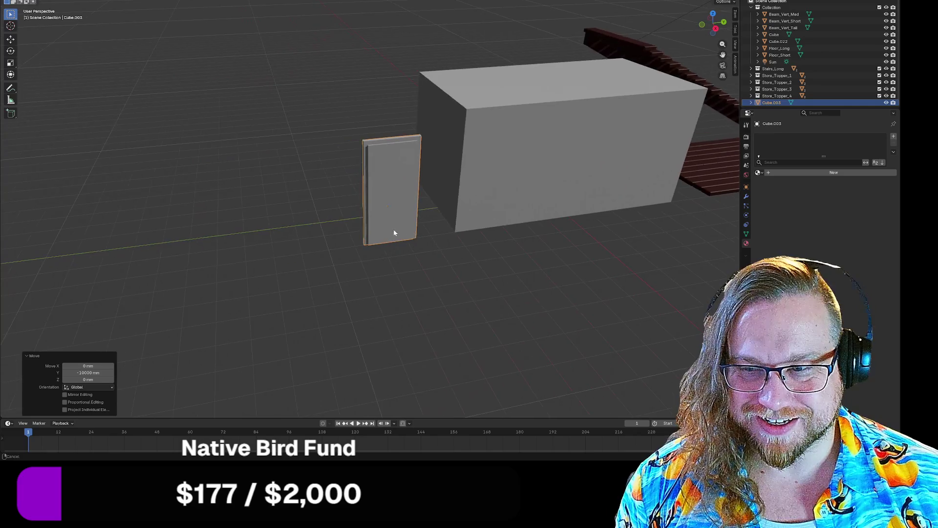
scroll(386, 232, "up", 5)
scroll(323, 215, "down", 3)
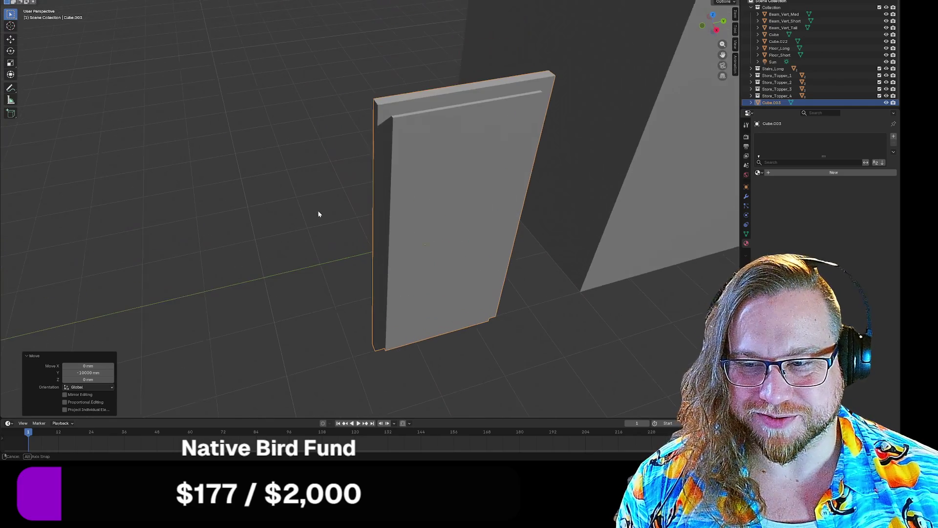
scroll(315, 205, "down", 2)
mouse_move(315, 208)
middle_mouse_down()
mouse_move(304, 208)
mouse_move(331, 219)
middle_mouse_up()
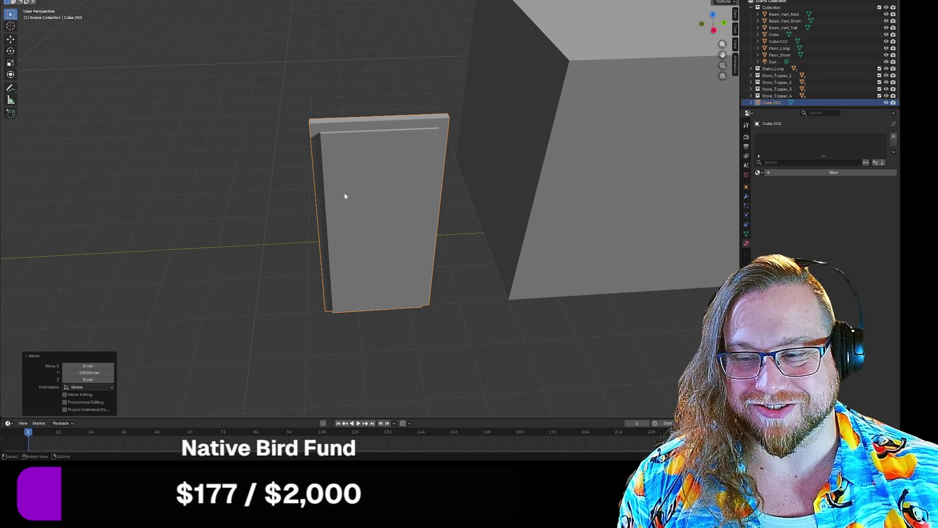
middle_click_drag(344, 196, 373, 194)
scroll(364, 196, "up", 2)
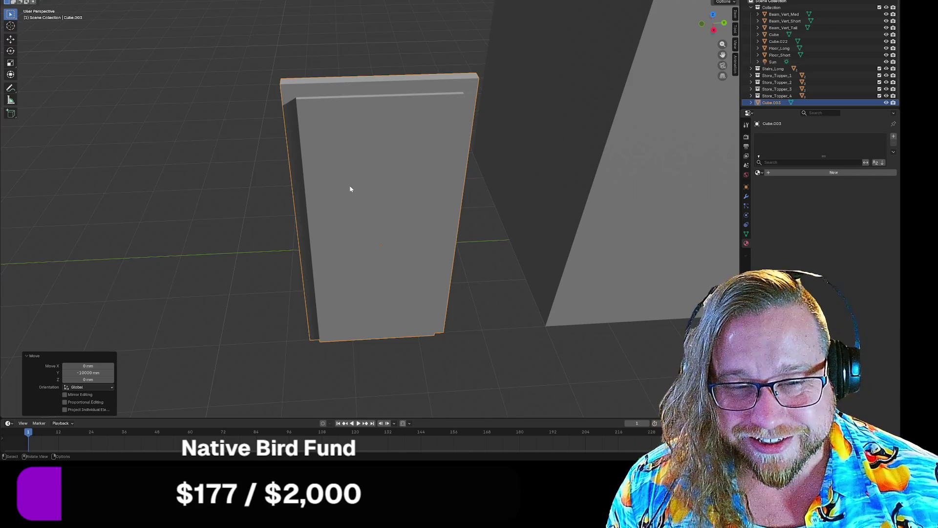
- In Edit Mode, try an X-axis extrusion of the door frame faces, then undo it
key("Tab")
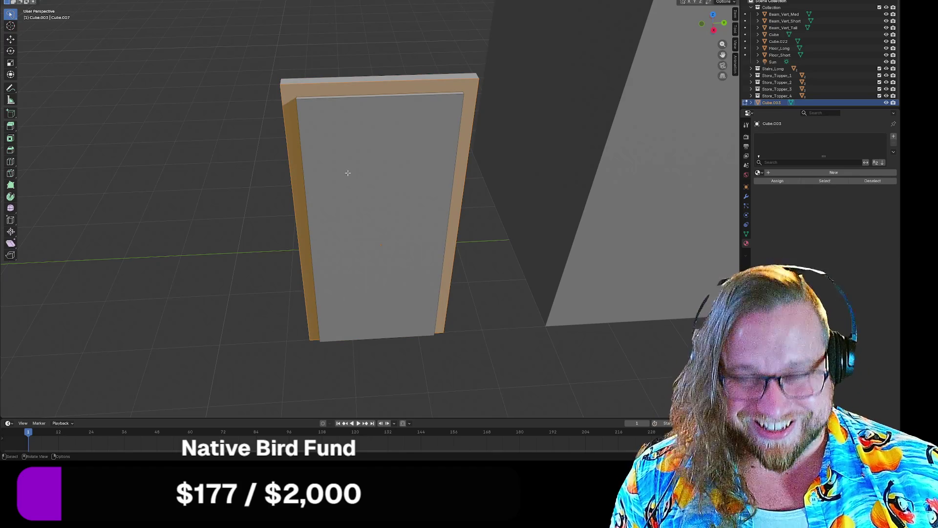
key("e")
key("x")
key("x")
key("x")
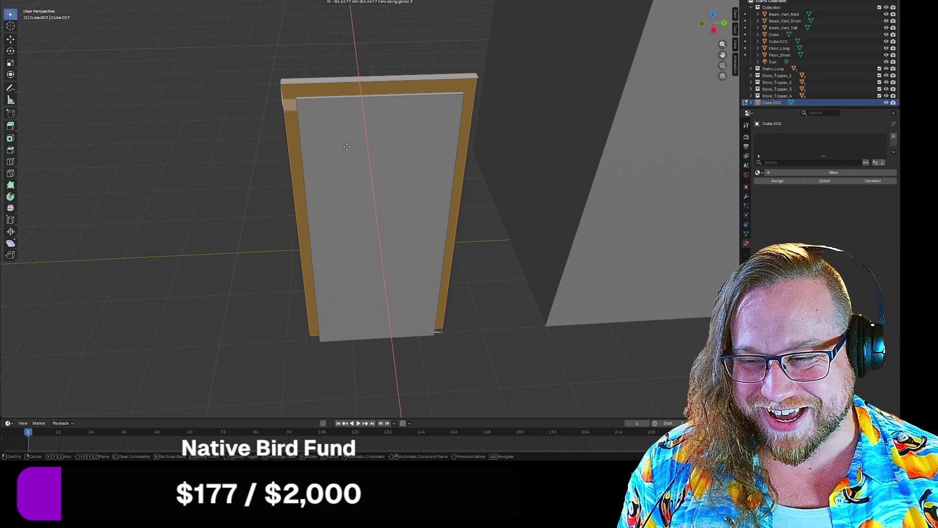
left_click(356, 128)
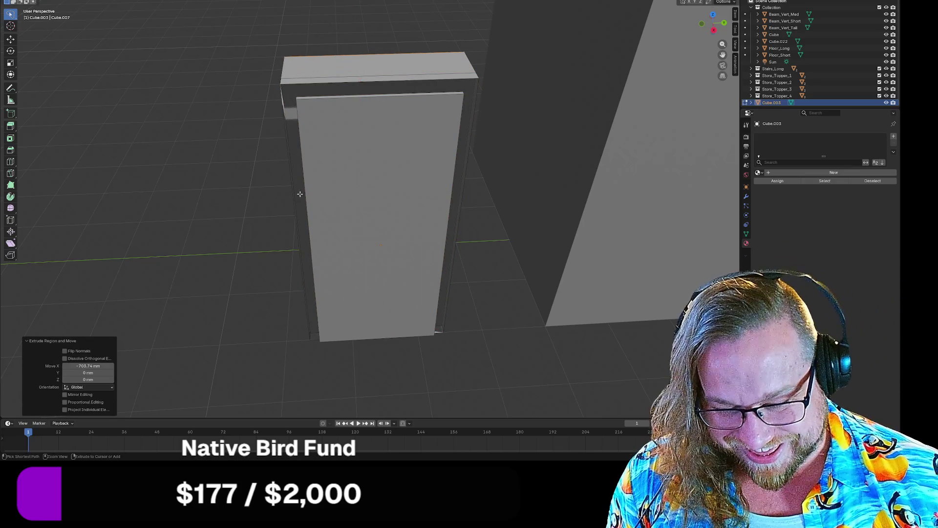
key("ctrl+z")
mouse_move(240, 200)
middle_mouse_down()
mouse_move(307, 195)
mouse_move(177, 185)
mouse_move(197, 199)
mouse_move(203, 188)
middle_mouse_up()
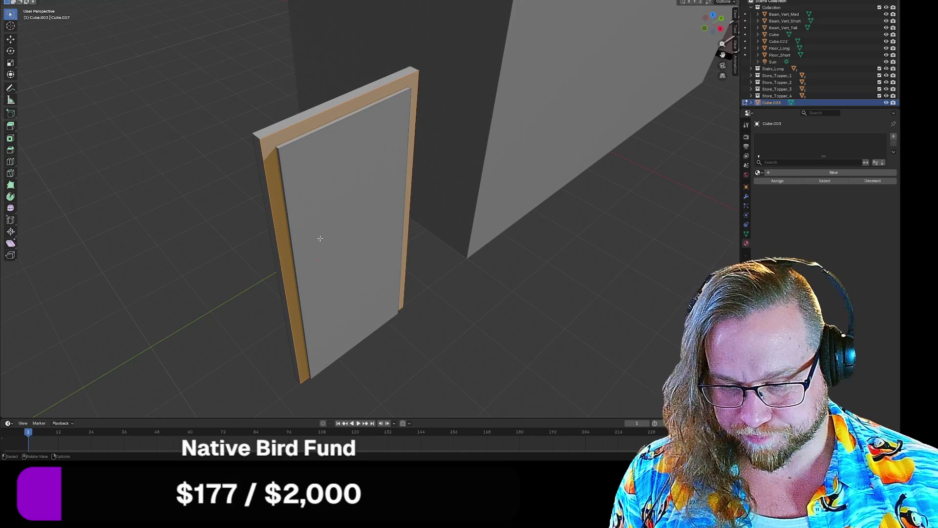
- Select the whole door mesh and merge vertices by distance (0 removed)
key("a")
right_click(320, 238)
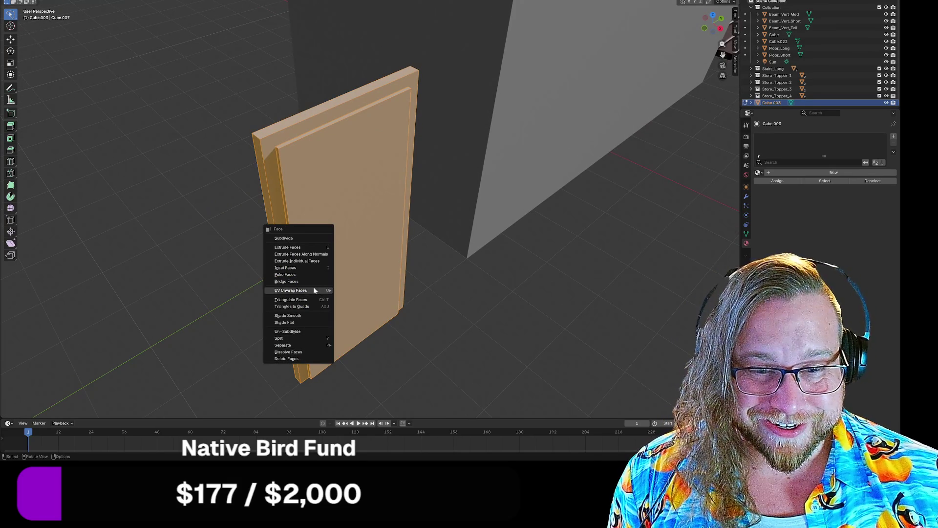
right_click(337, 186)
left_click(336, 184)
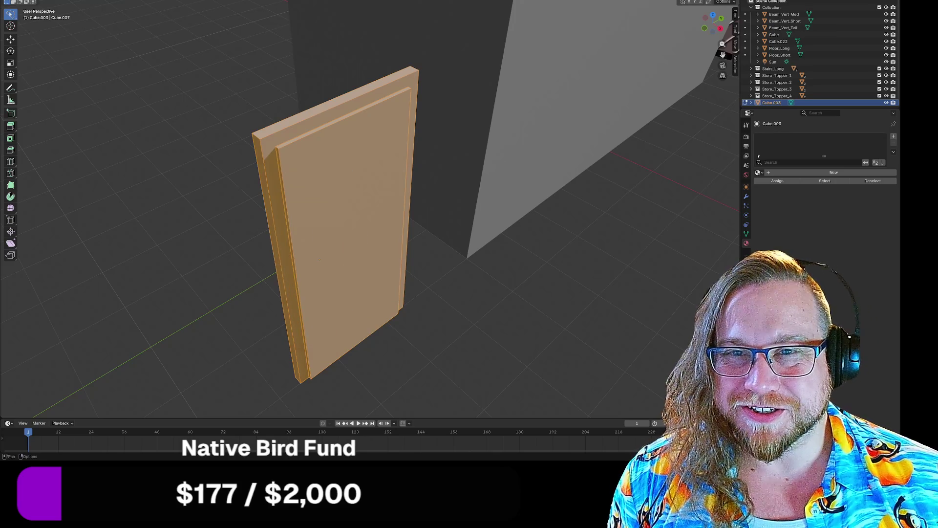
right_click(288, 162)
right_click(273, 158)
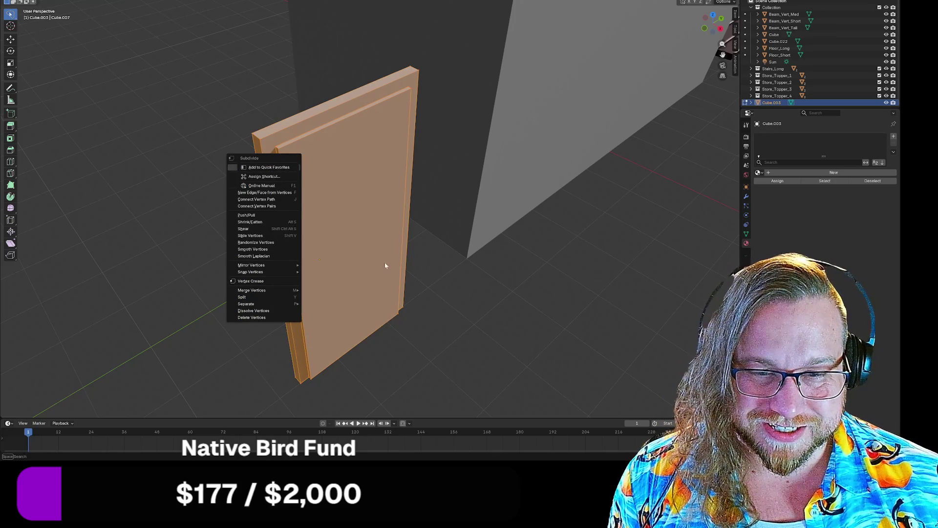
right_click(347, 211)
mouse_move(330, 337)
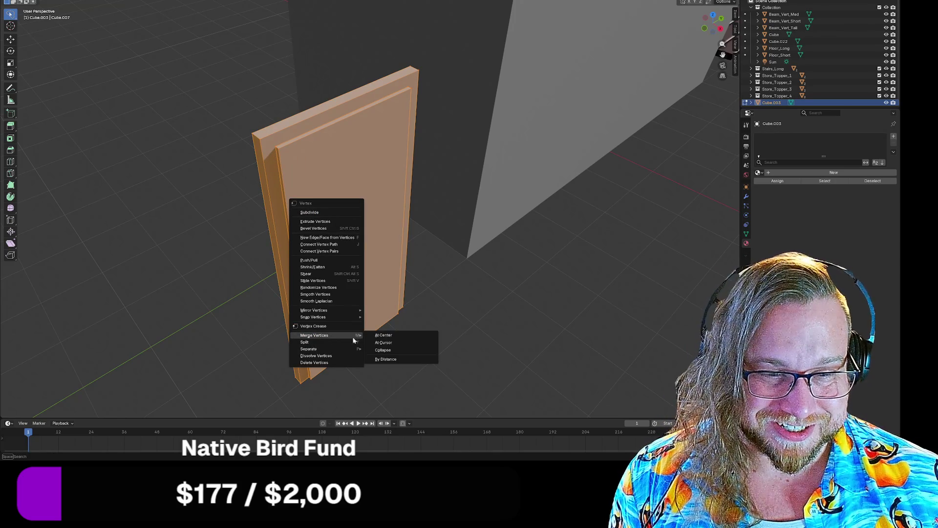
left_click(397, 359)
- Select only the door's outer frame faces
left_click(432, 321)
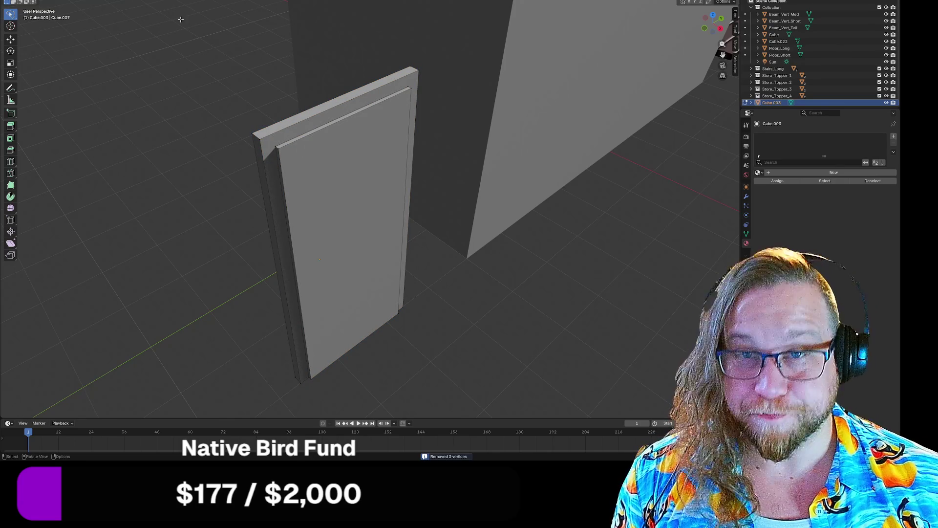
left_click(272, 154, "alt")
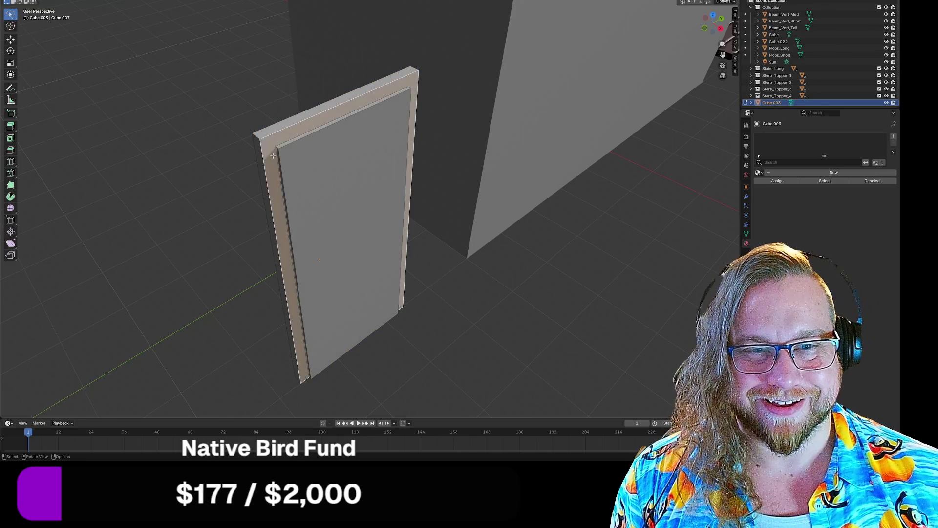
middle_click_drag(236, 238, 212, 237)
- Try extruding the door frame faces along their normal, then undo it
key("e")
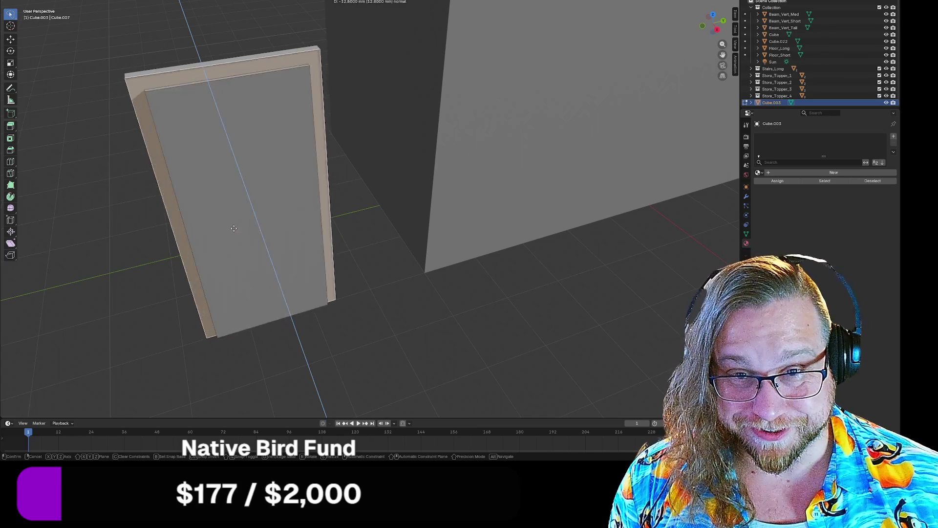
left_click(237, 215)
key("ctrl+z")
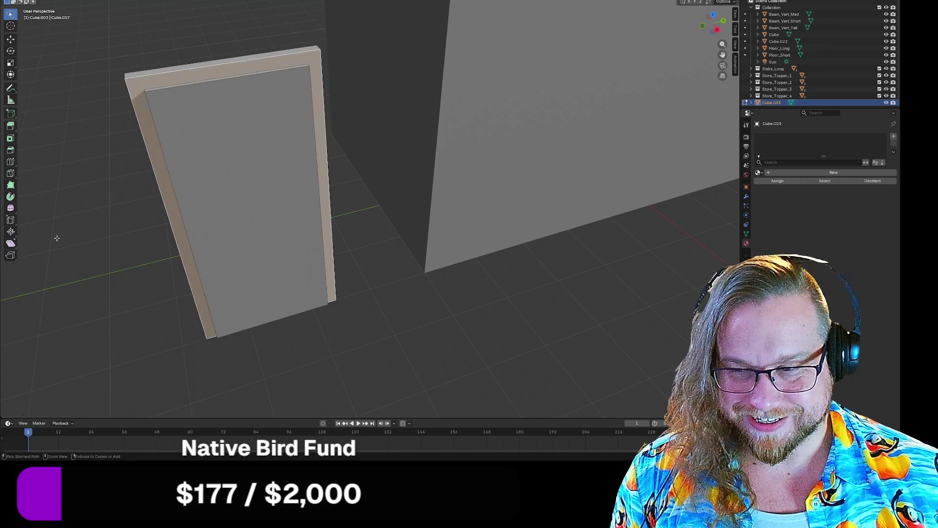
middle_click_drag(58, 238, 174, 179)
- Select the door's inner panel face and extrude it along its normal
left_click(278, 161)
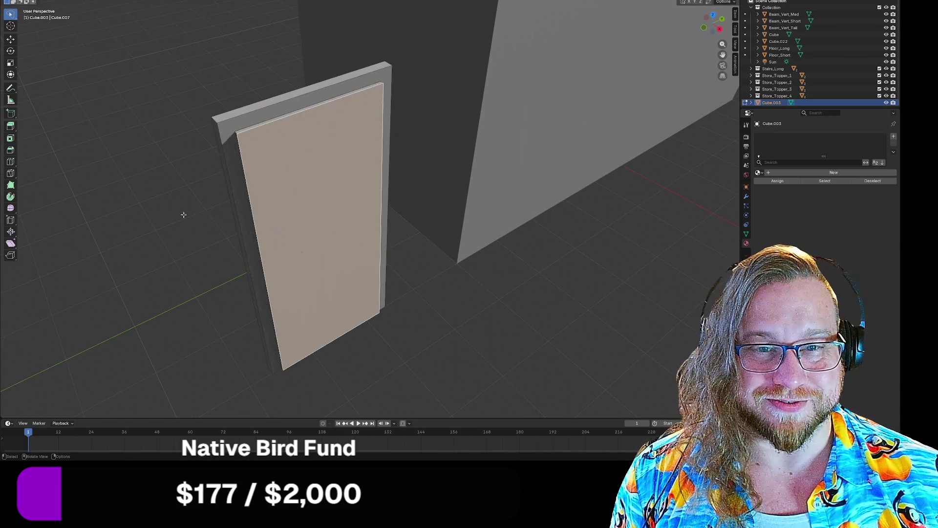
scroll(185, 211, "up", 5)
scroll(185, 211, "down", 5)
mouse_move(185, 211)
middle_mouse_down()
mouse_move(226, 174)
mouse_move(261, 199)
middle_mouse_up()
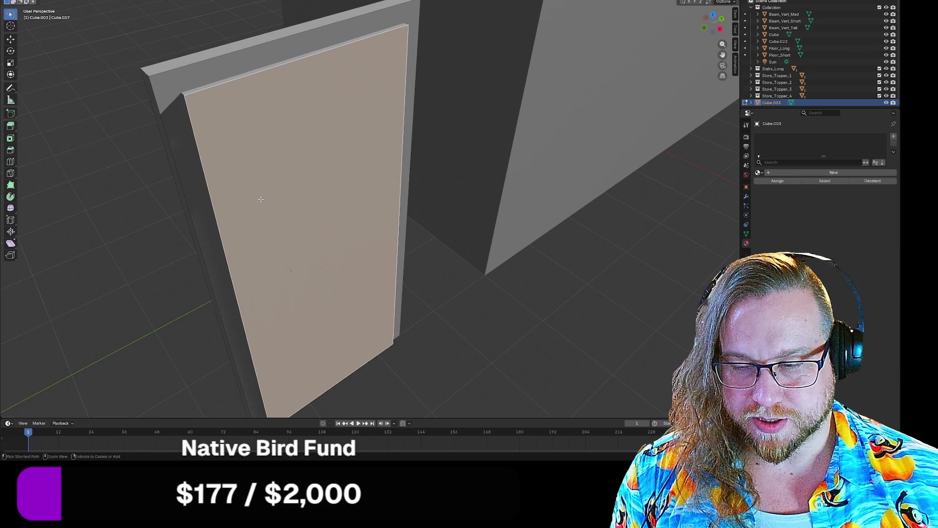
key("e")
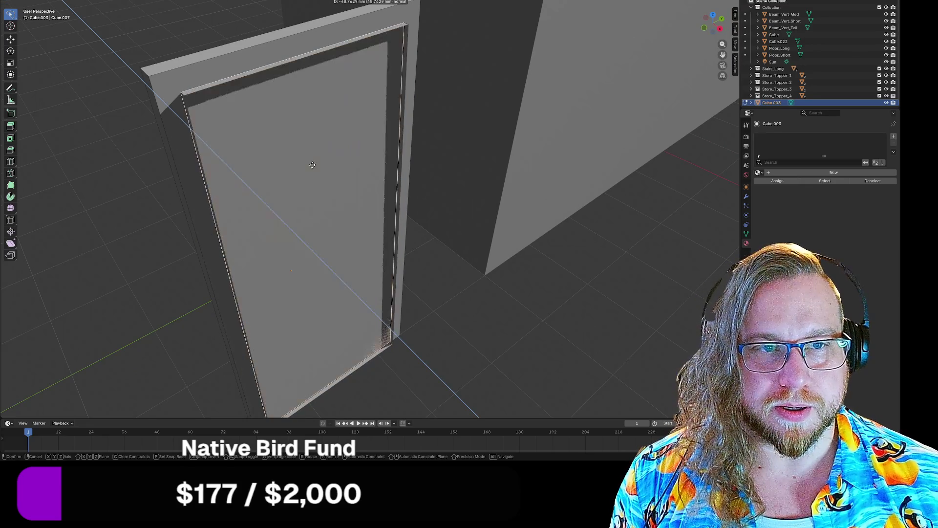
left_click(266, 128)
mouse_move(266, 128)
middle_mouse_down()
mouse_move(293, 153)
mouse_move(220, 132)
middle_mouse_up()
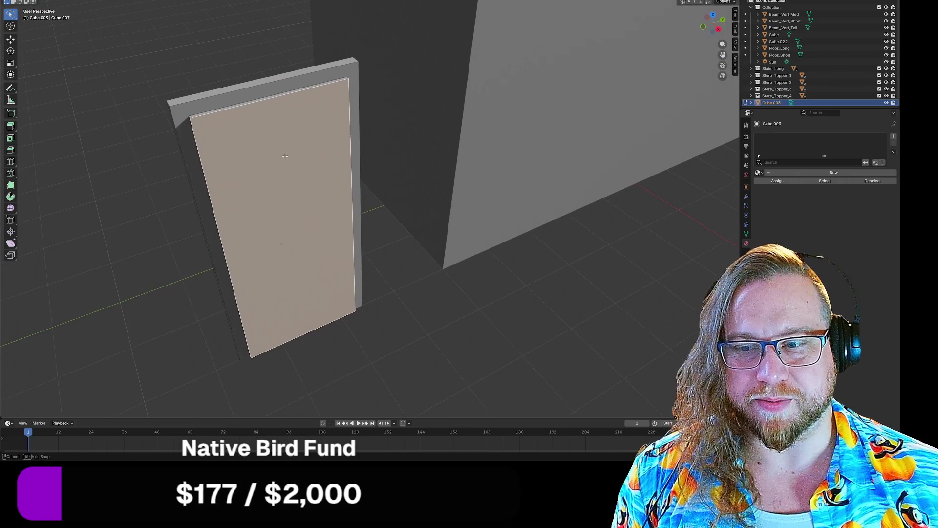
- Invert to the frame faces, move them 42.877 mm along X, then select the central panel
key("ctrl+i")
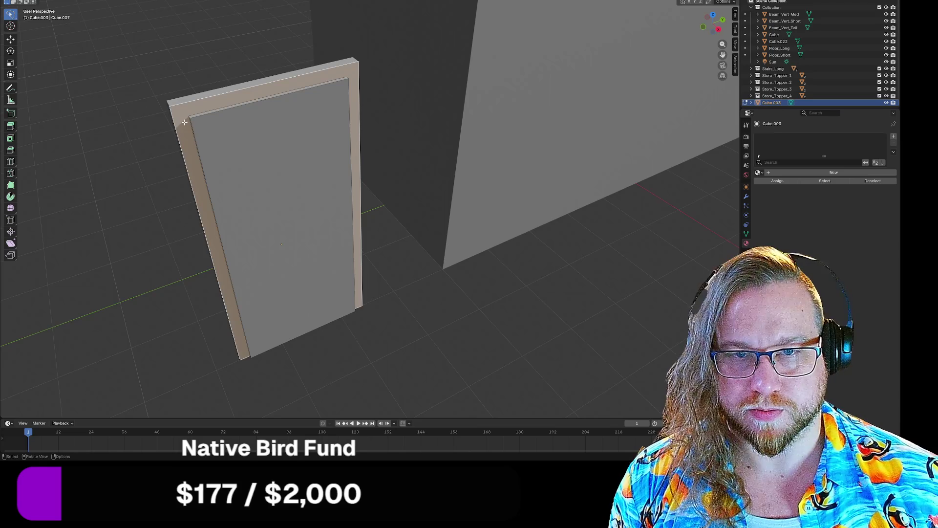
key("g")
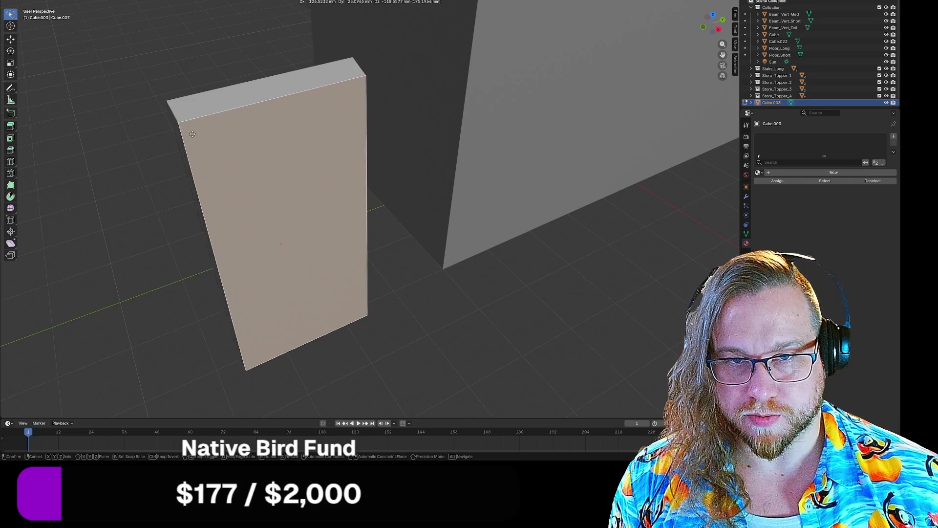
key("x")
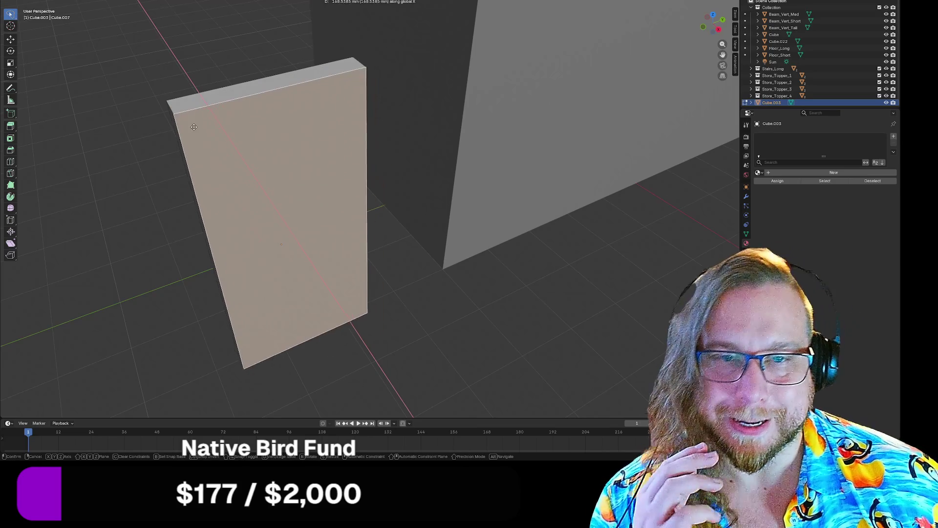
left_click(124, 106)
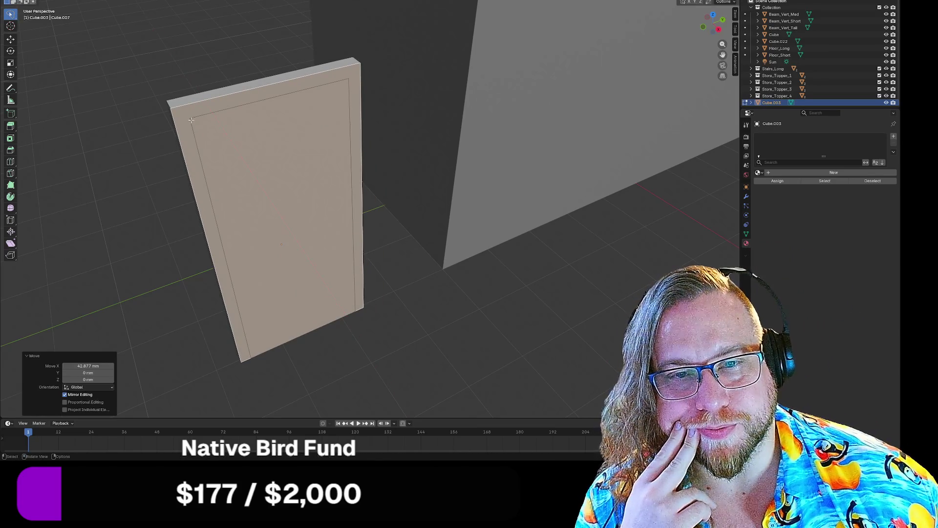
left_click(125, 106)
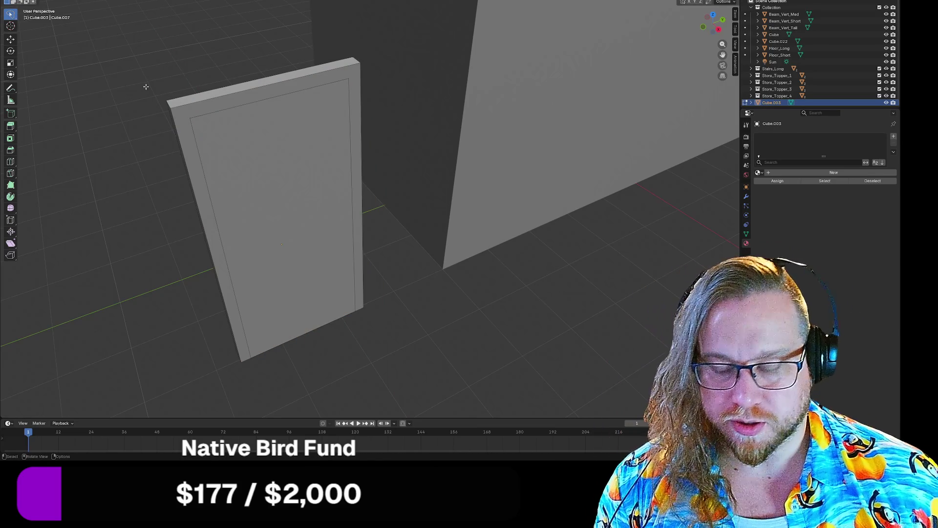
left_click(186, 117)
right_click(209, 142)
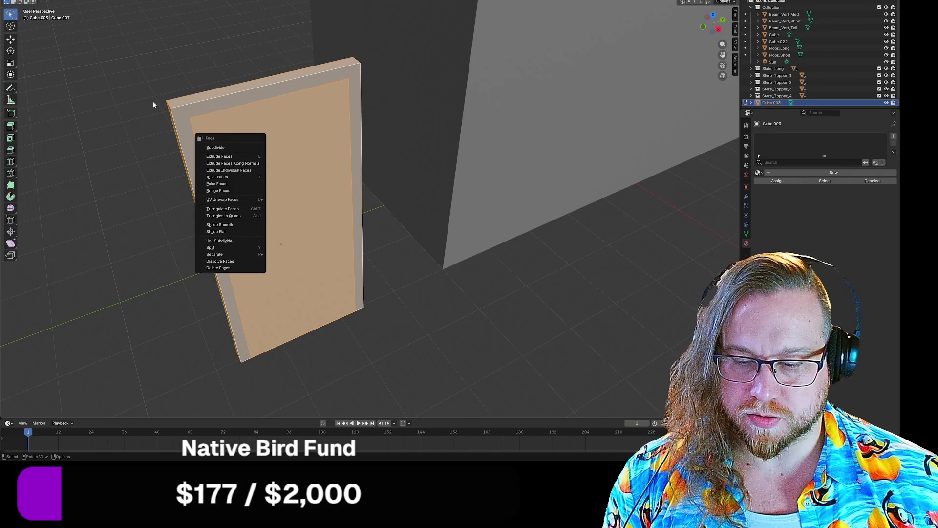
- Subdivide the central panel into four and merge vertices by distance, removing 1 vertex
key("s")
key("1")
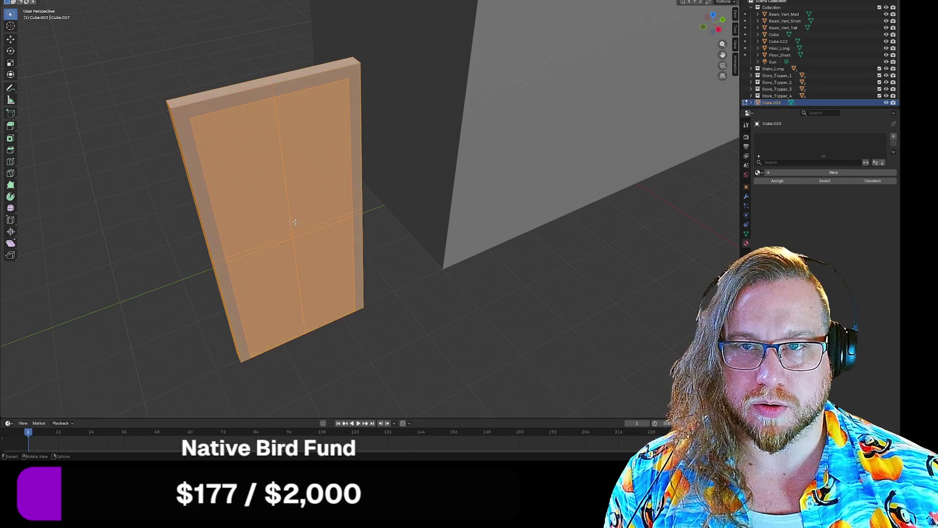
right_click(296, 223)
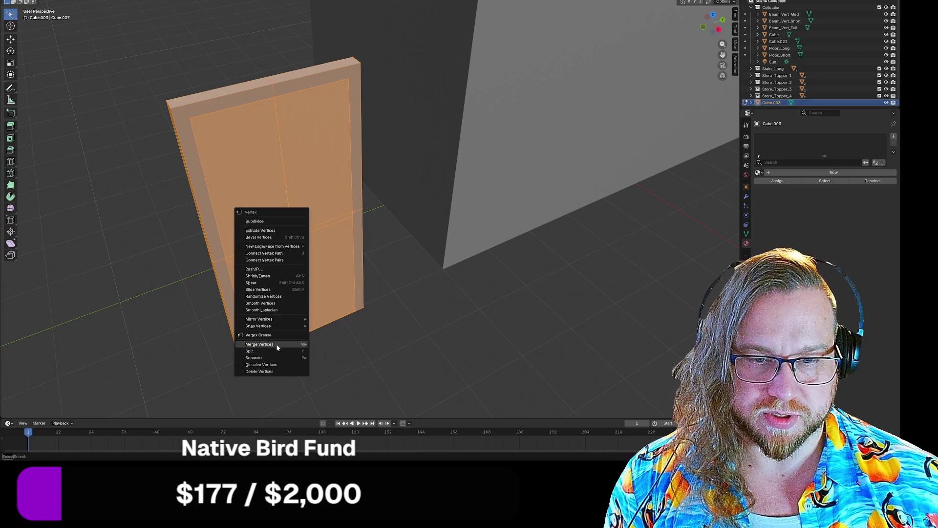
left_click(341, 370)
left_click(223, 147)
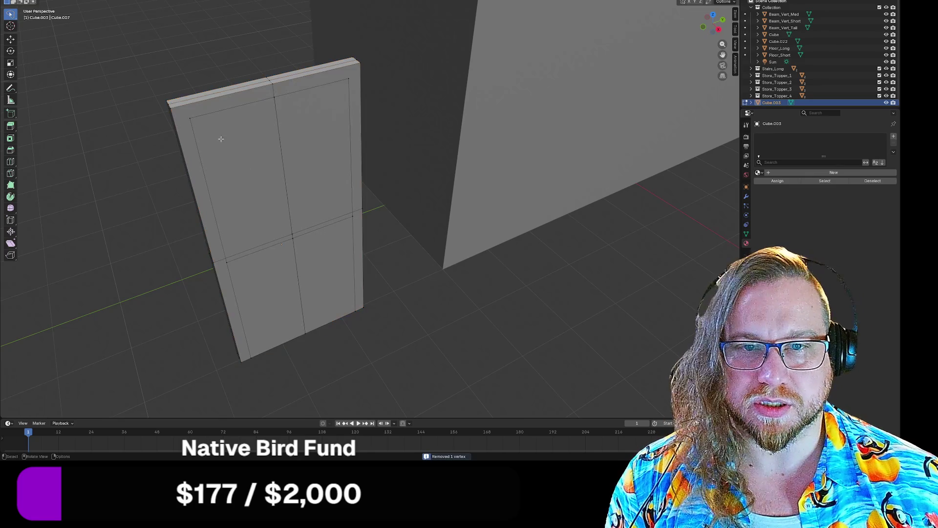
- Select the four quarter panels of the door front
scroll(264, 192, "up", 3)
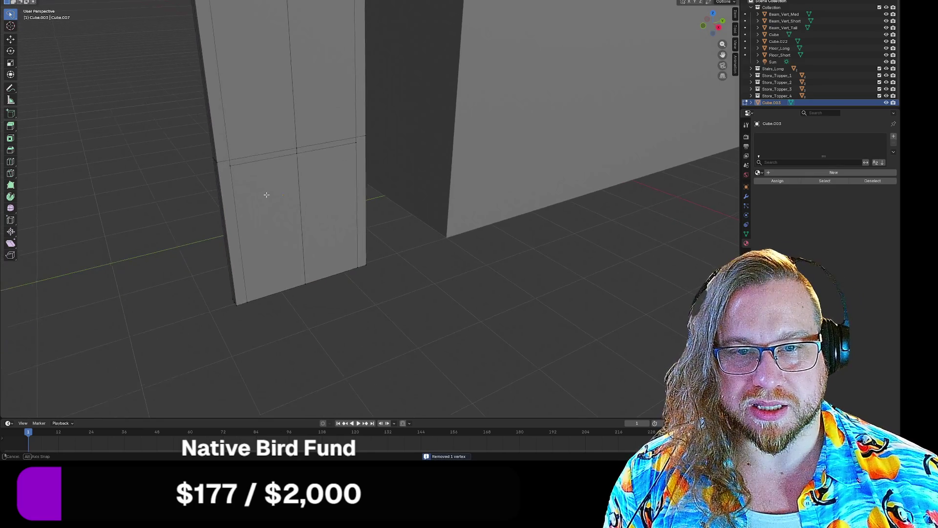
scroll(263, 193, "down", 5)
middle_click_drag(272, 156, 256, 97)
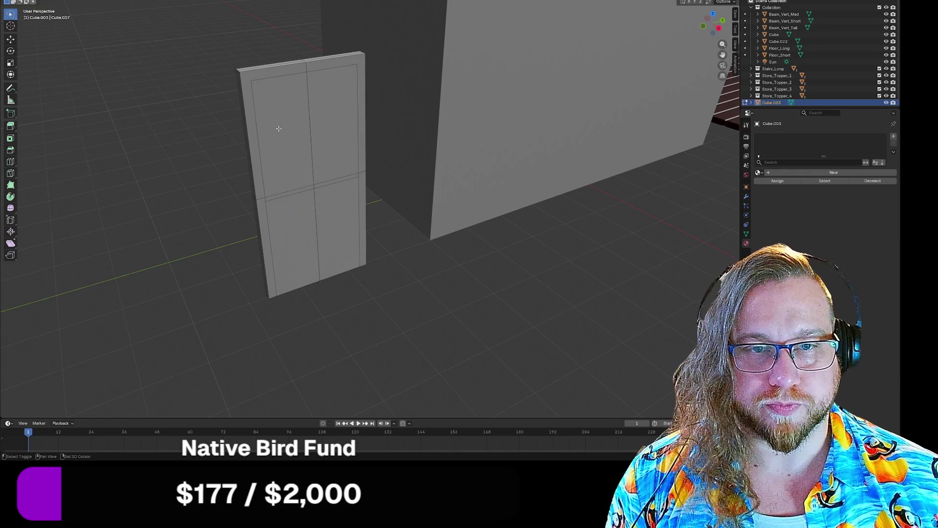
left_click(279, 129)
left_click(346, 123, "shift")
left_click(303, 227, "shift")
left_click(337, 230, "shift")
mouse_move(336, 230)
middle_mouse_down()
mouse_move(192, 235)
mouse_move(235, 230)
mouse_move(190, 226)
mouse_move(230, 195)
middle_mouse_up()
left_click(240, 176)
left_click(286, 176)
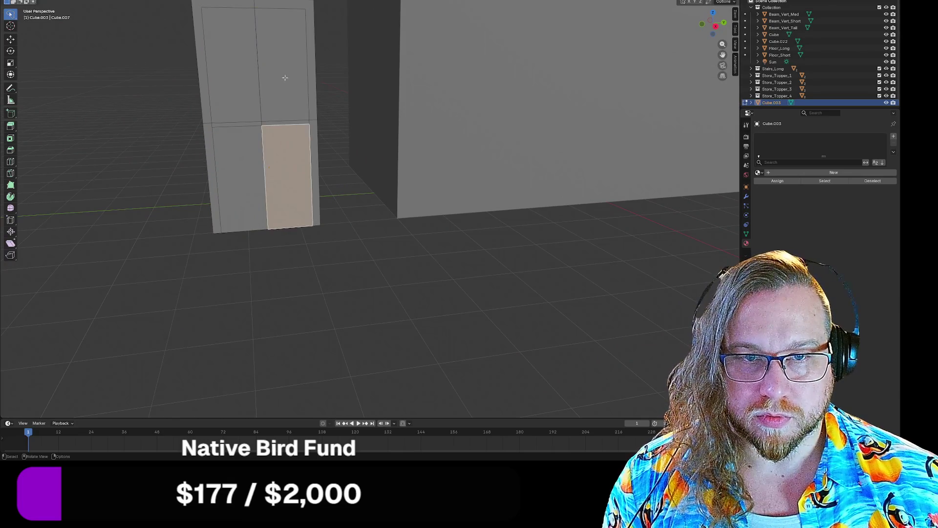
left_click(285, 78)
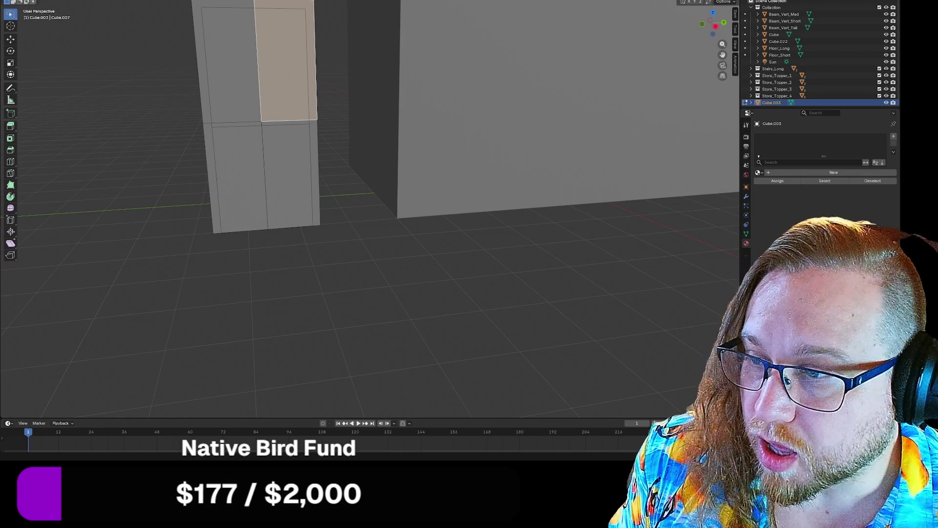
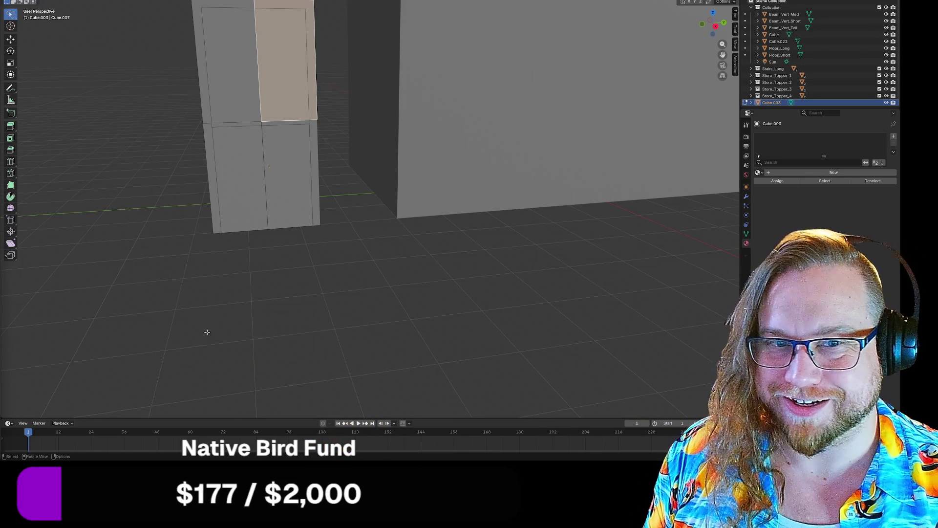
- Exit Edit Mode on the pillar block and deselect it
mouse_move(278, 296)
middle_mouse_down()
mouse_move(318, 308)
mouse_move(329, 272)
mouse_move(397, 271)
mouse_move(321, 270)
mouse_move(311, 249)
middle_mouse_up()
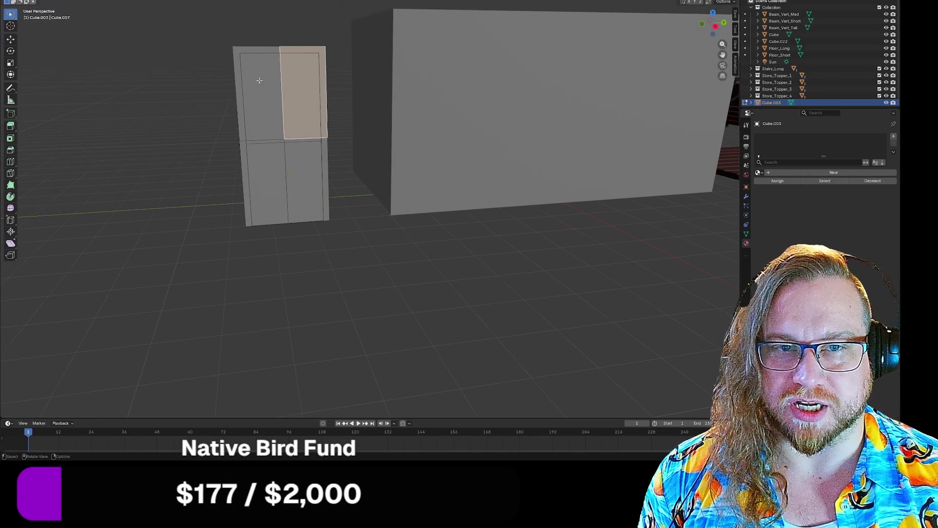
key("Tab")
left_click(165, 217)
- Zoom and orbit to view the wall's side, then switch over to the Steam library
scroll(171, 218, "down", 2)
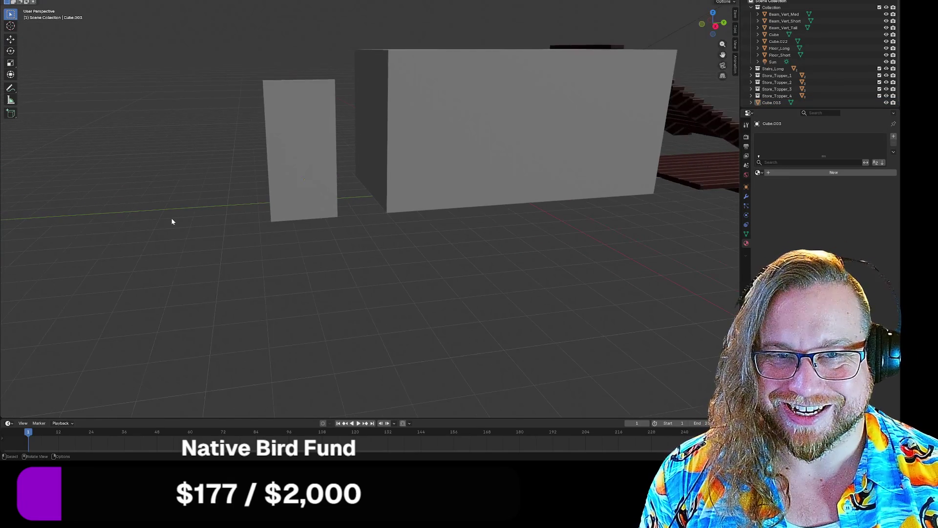
scroll(171, 218, "up", 5)
scroll(175, 221, "down", 1)
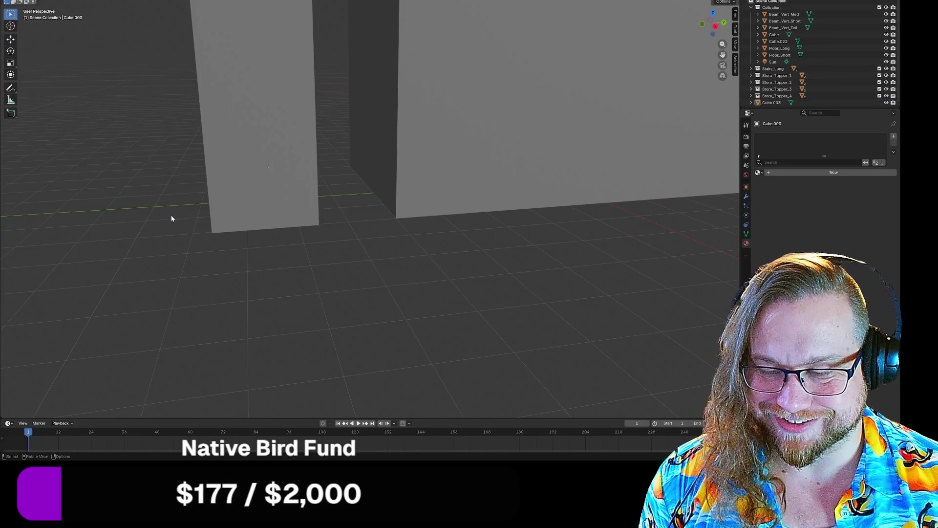
mouse_move(314, 197)
middle_mouse_down()
mouse_move(452, 259)
mouse_move(440, 256)
middle_mouse_up()
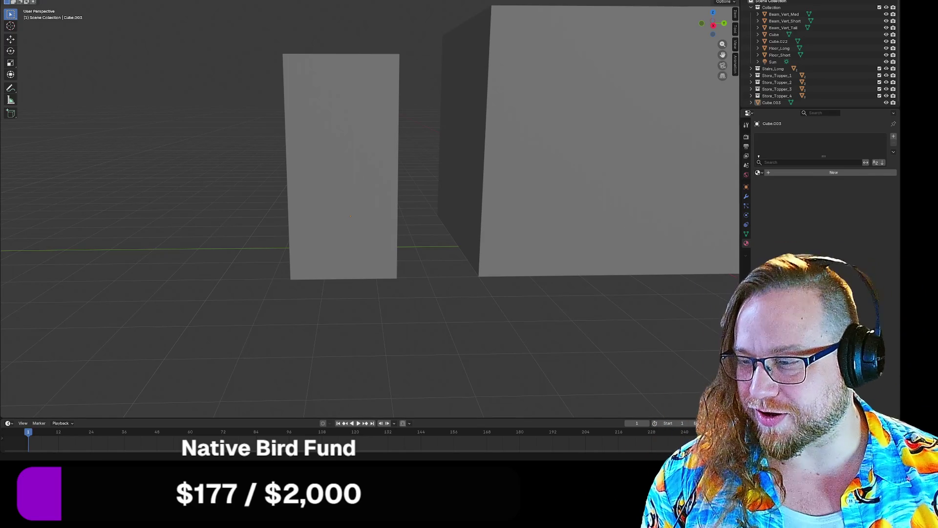
key("alt+Tab")
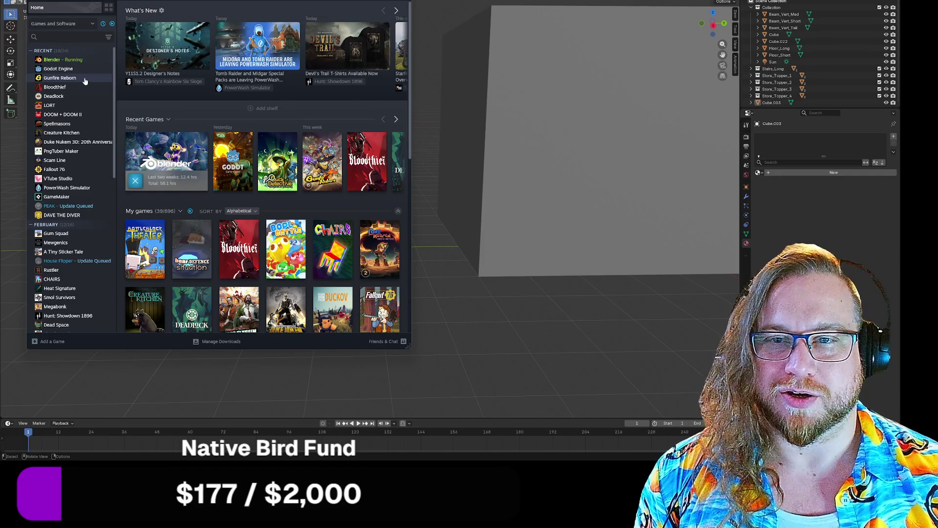
- Look through the Bloodthief and Gunfire Reborn pages, then launch DOOM + DOOM II rather than the DOS version
left_click(54, 88)
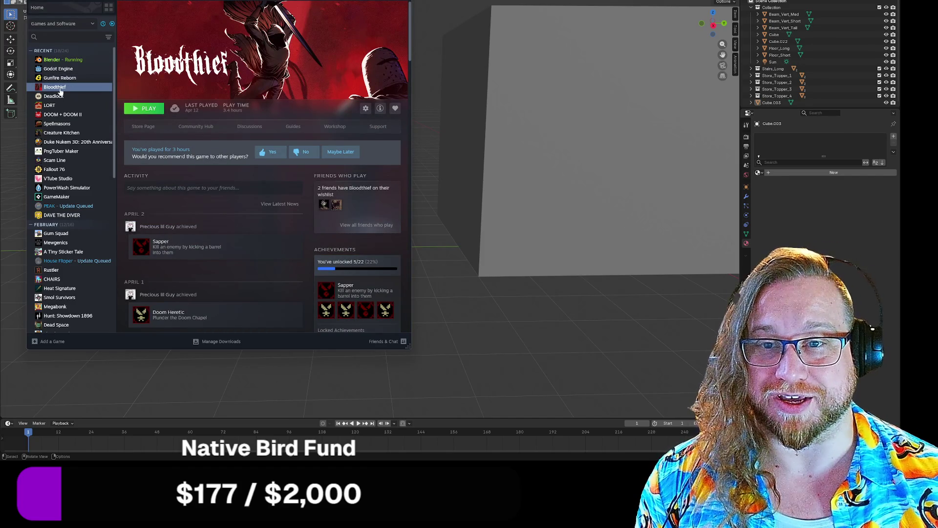
left_click(60, 78)
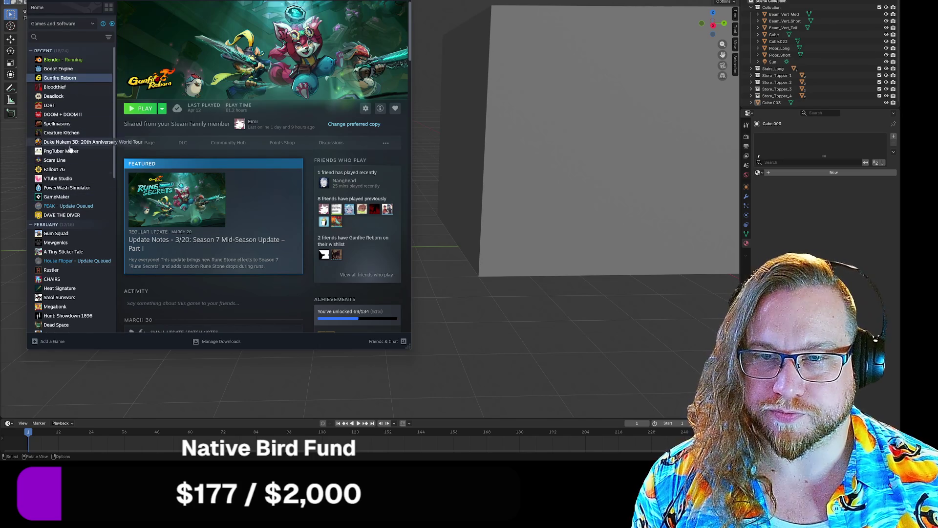
left_click(61, 115)
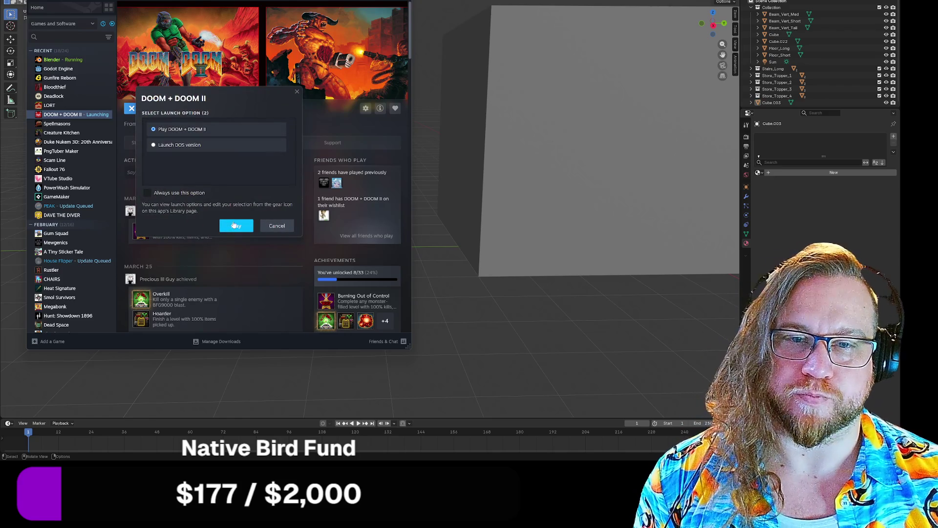
left_click(234, 225)
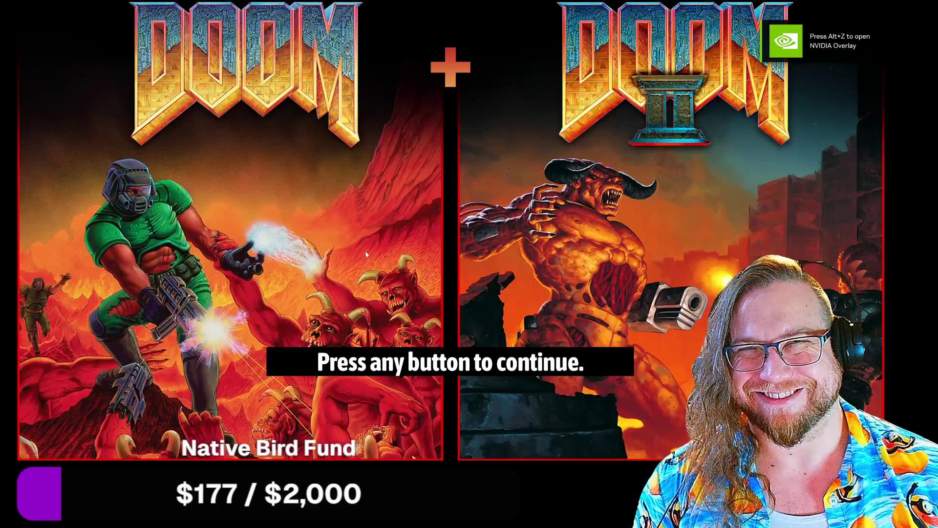
- Get past the title screen and launch The Plutonia Experiment from the included games
left_click(461, 342)
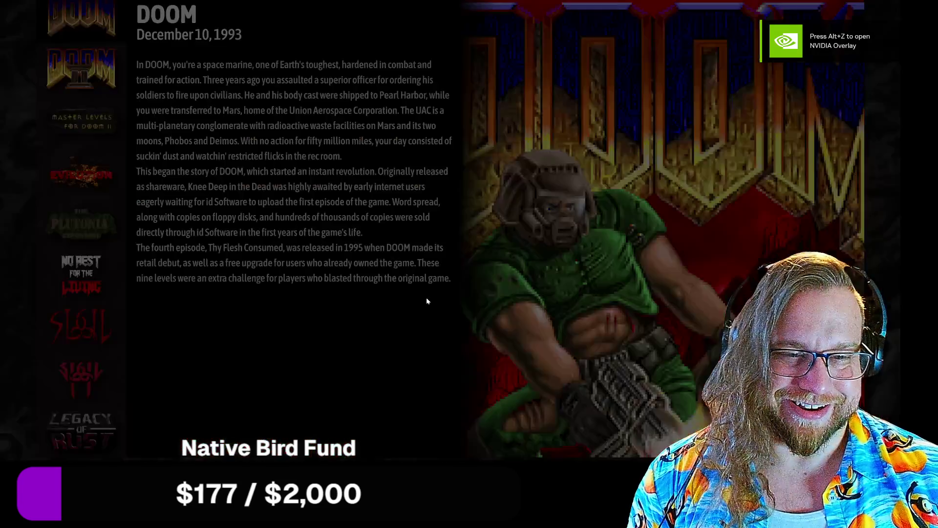
key("Down")
key("Down")
key("Down")
key("Down")
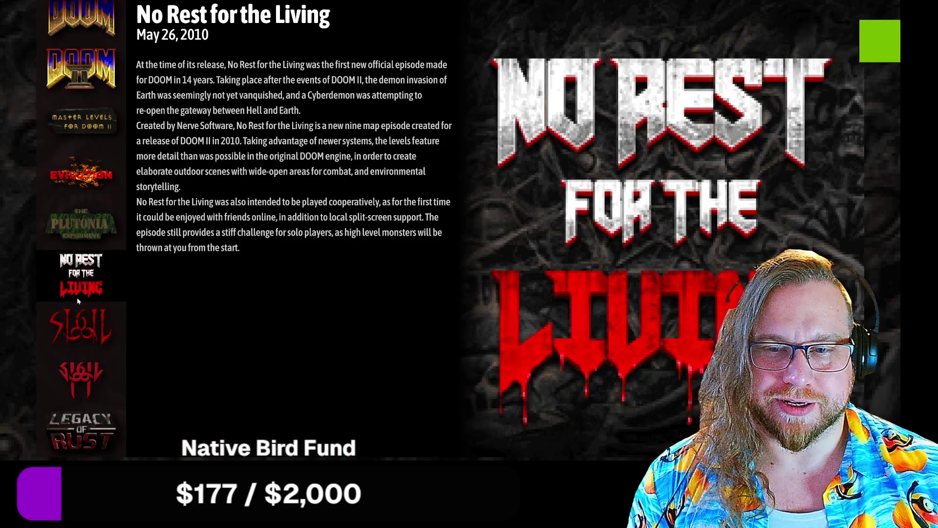
key("Down")
key("Down")
key("Down")
left_click(77, 247)
left_click(77, 228)
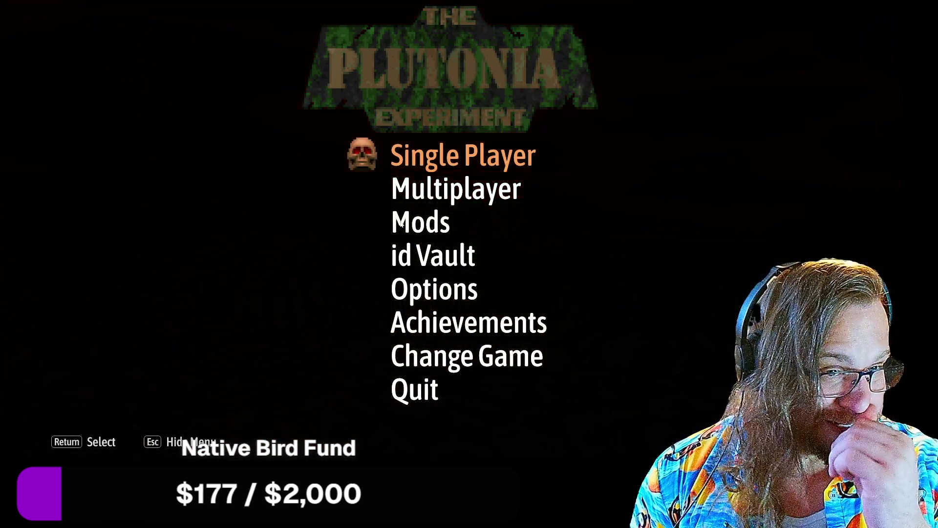
- Start a new single-player game on Hey, not too rough difficulty
left_click(467, 155)
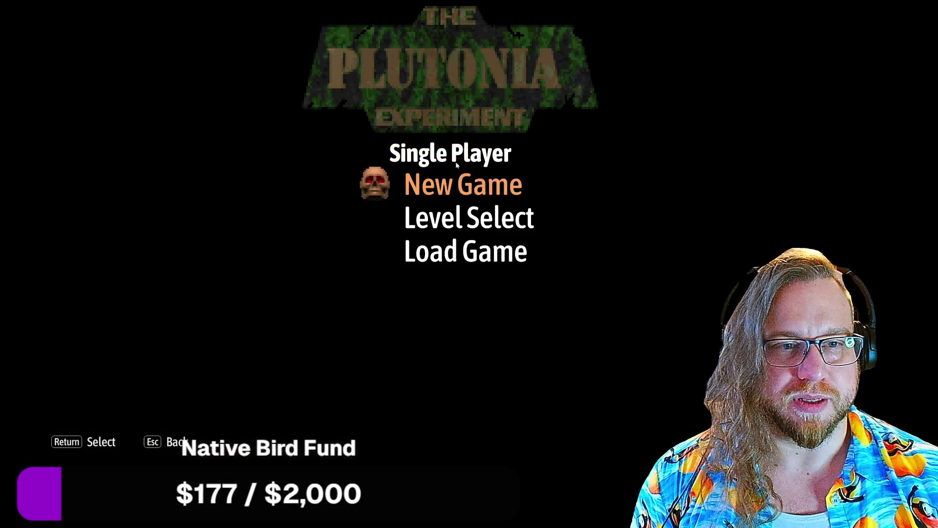
left_click(437, 186)
left_click(444, 216)
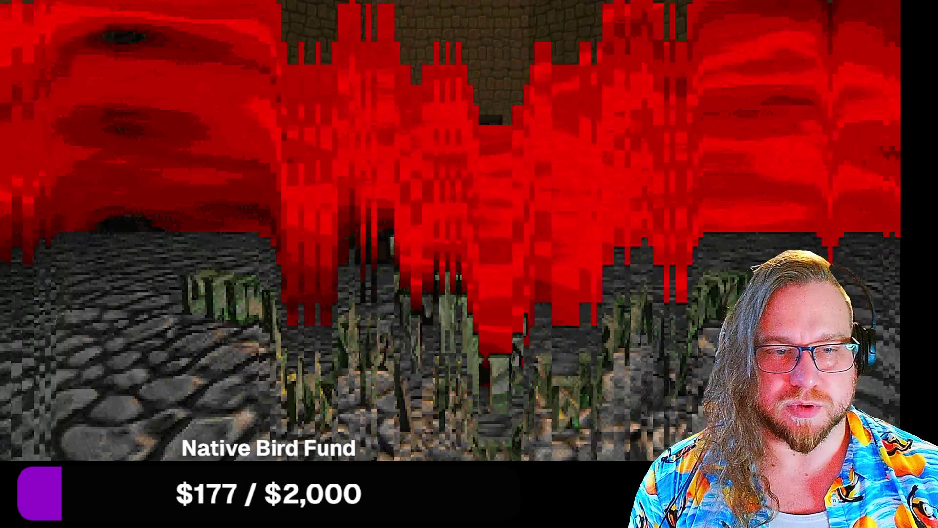
key("Right")
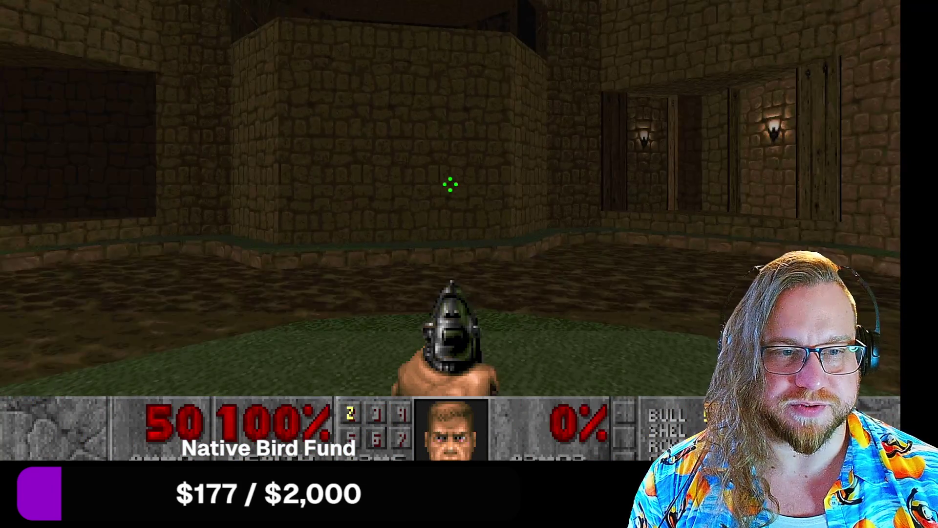
key("Left")
key("ctrl")
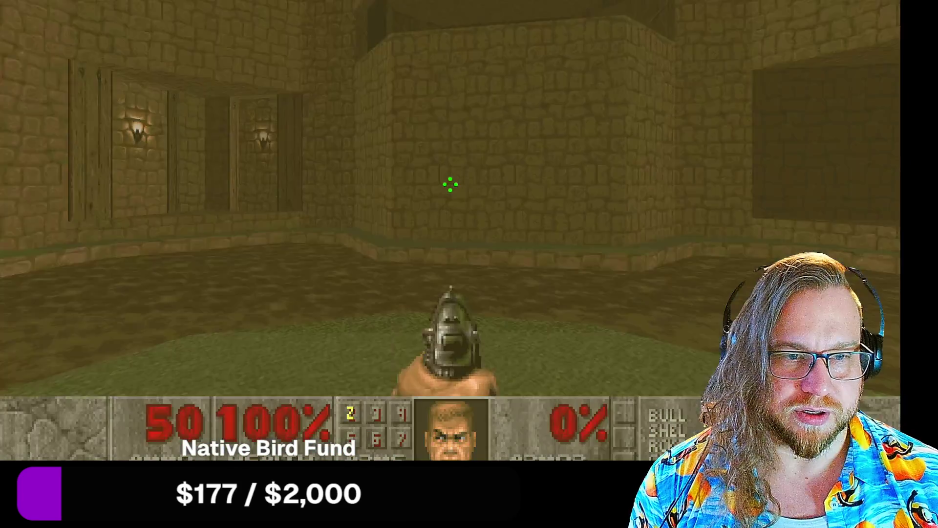
key("Up")
key("Right")
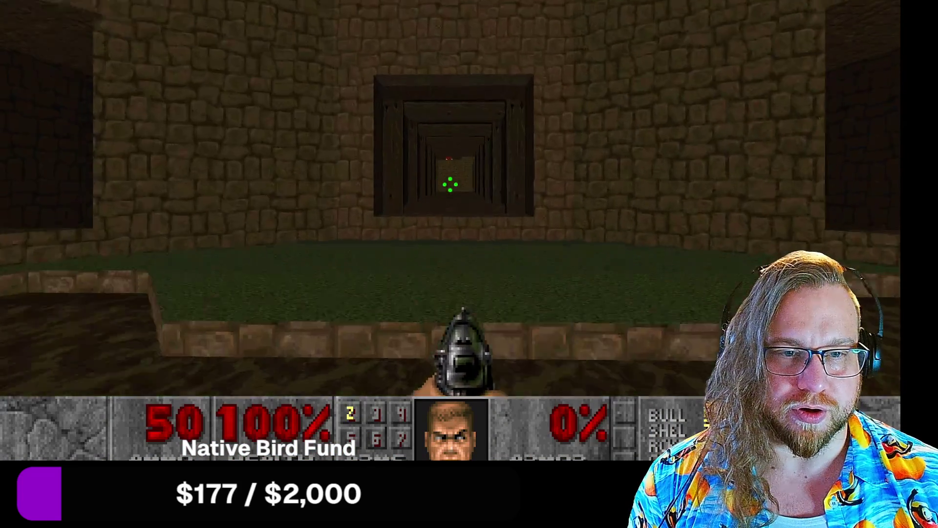
key("Up")
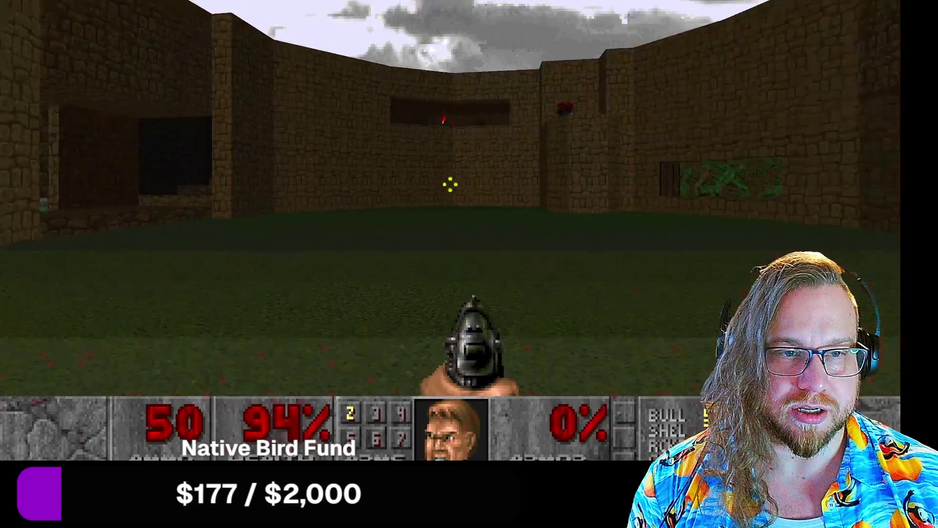
key("ctrl")
key("Left")
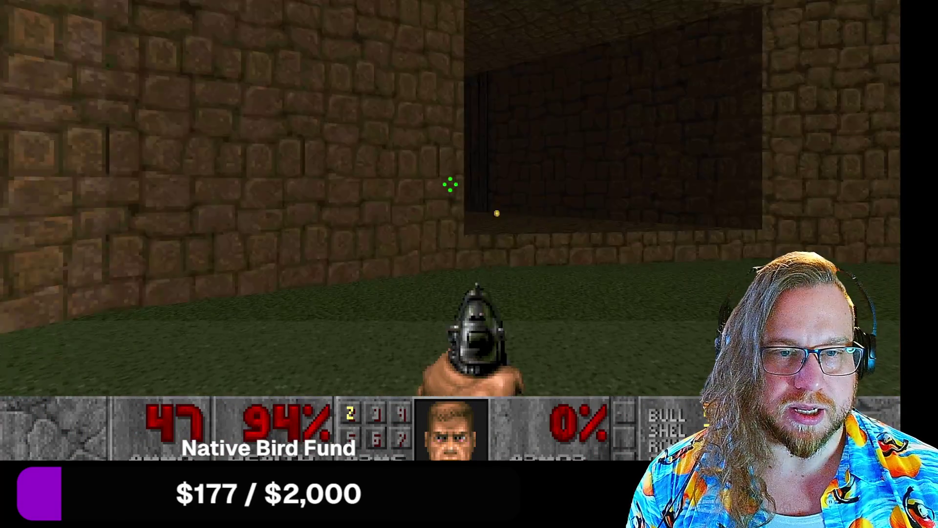
key("Up")
key("Left")
key("Up")
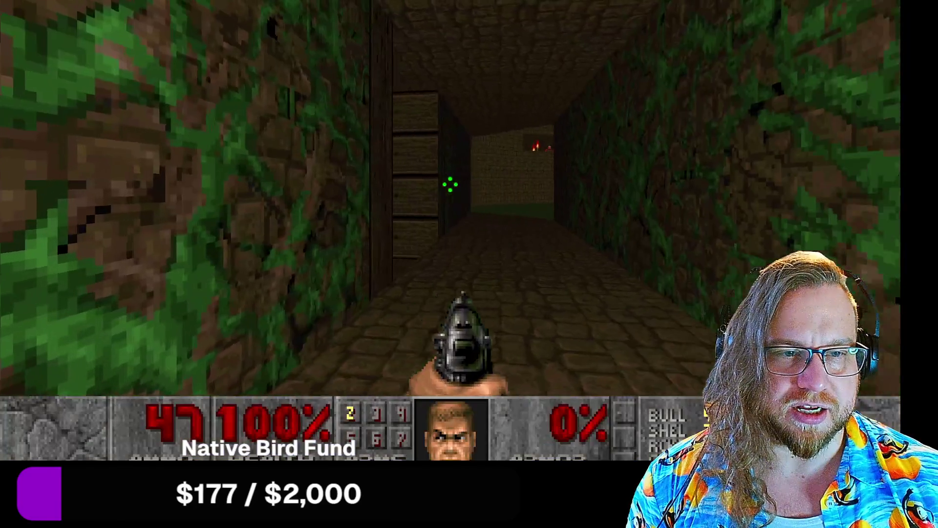
key("Right")
key("Up")
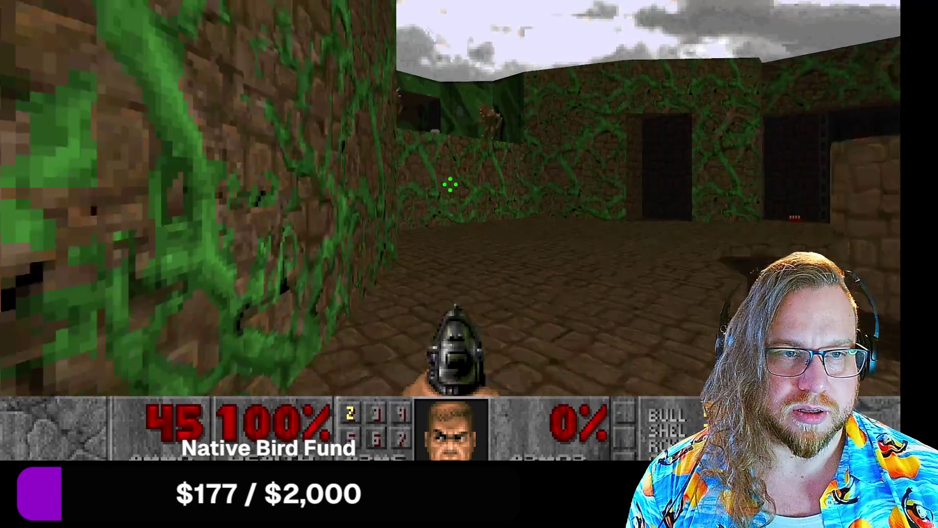
key("ctrl")
key("Left")
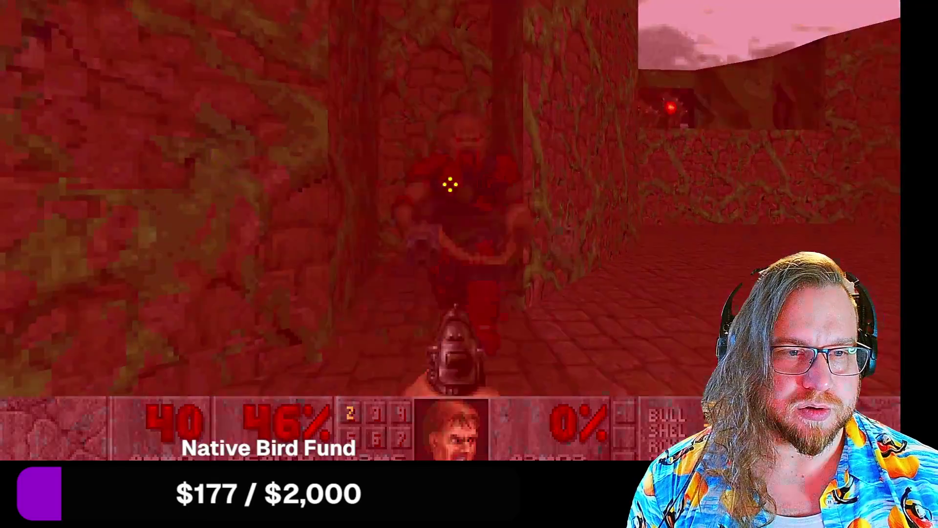
key("ctrl")
key("Left")
key("ctrl")
key("Up")
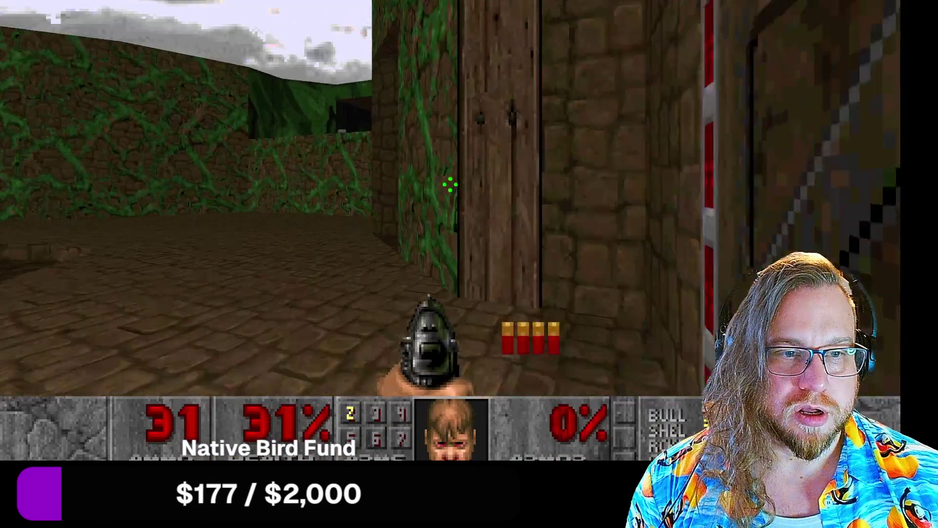
key("Right")
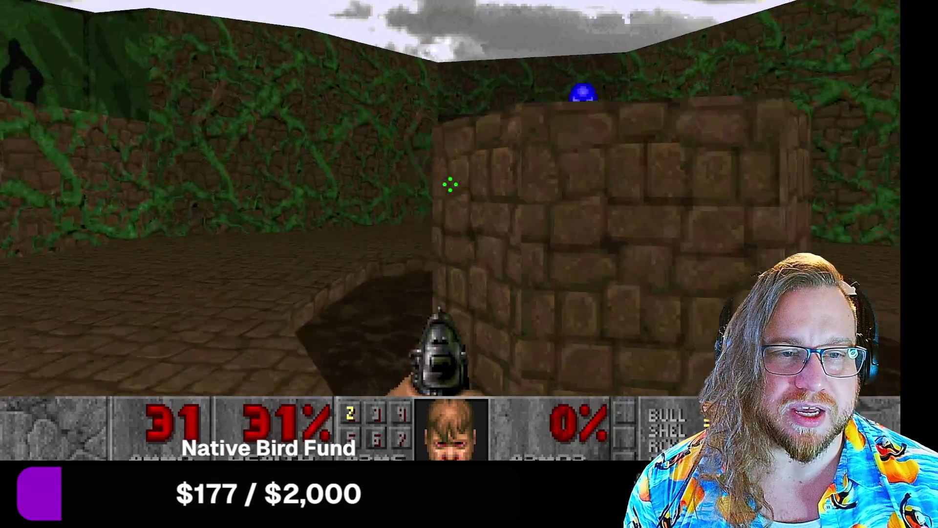
key("Left")
key("ctrl")
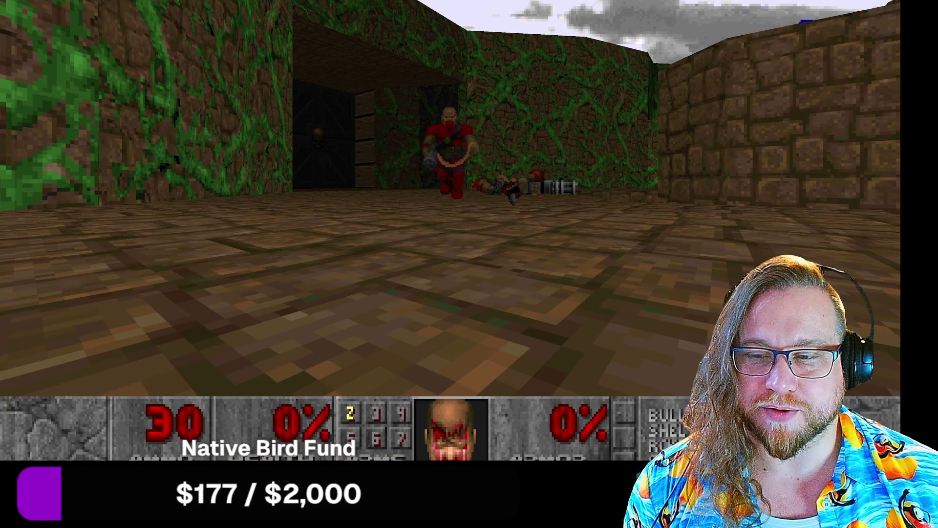
key("ctrl")
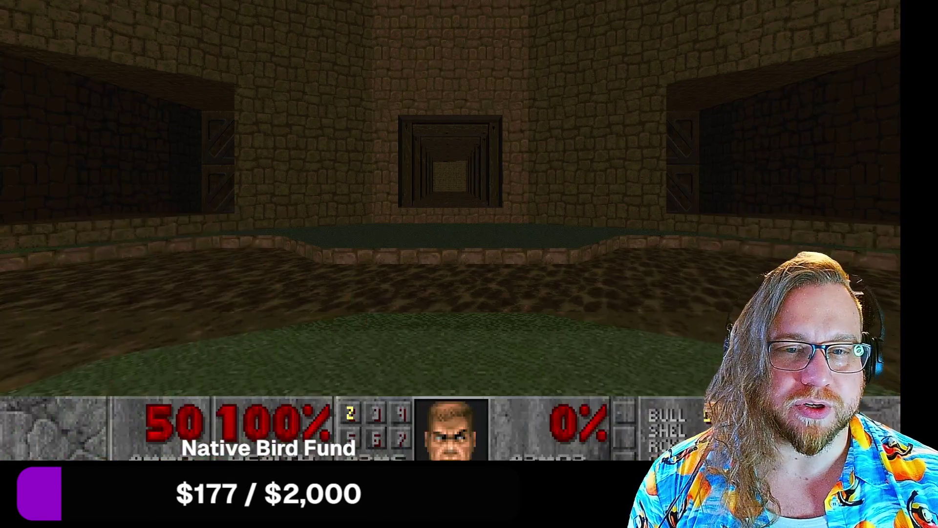
- Advance down the corridor, pick up the shotgun and shoot the two shotgunners
key("Left")
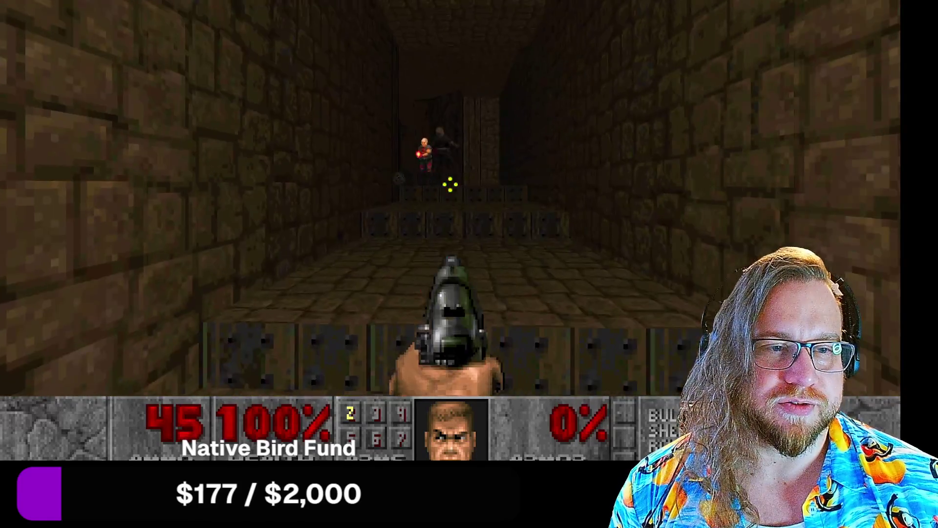
key("ctrl")
key("Up")
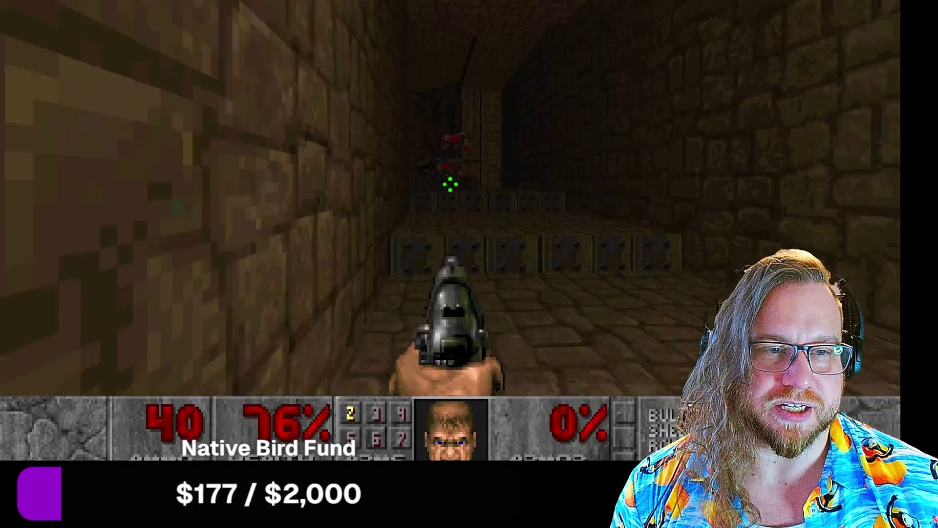
key("Up")
key("Left")
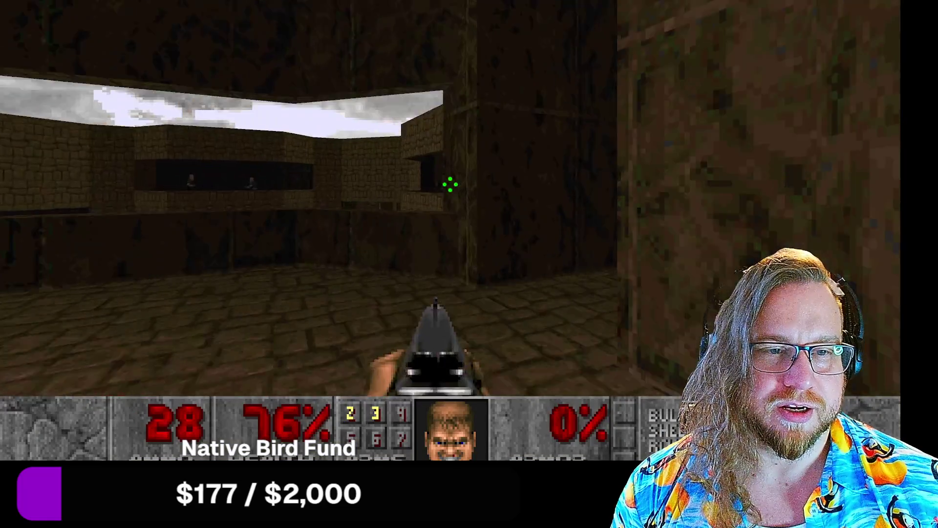
key("Left")
key("Up")
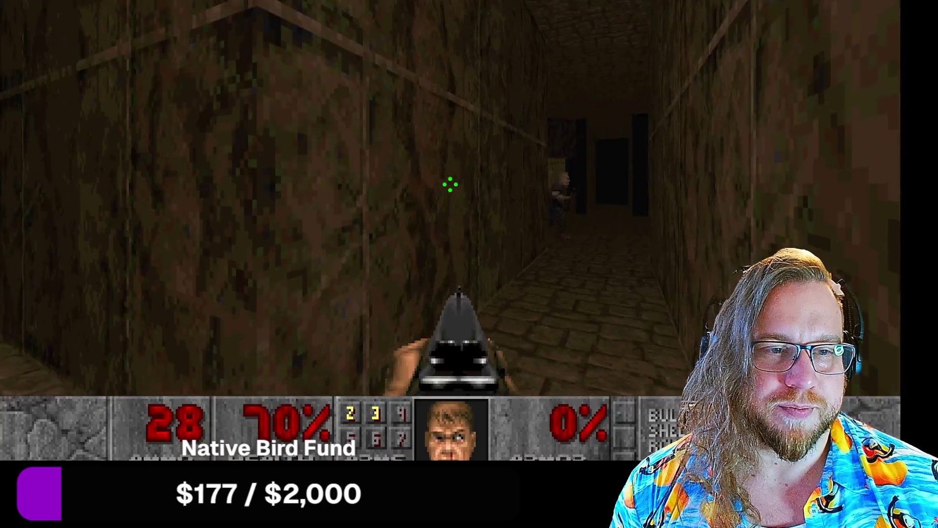
key("ctrl")
- Collect the shells, medkit and armor, kill the corridor zombie and grab its shells
key("Up")
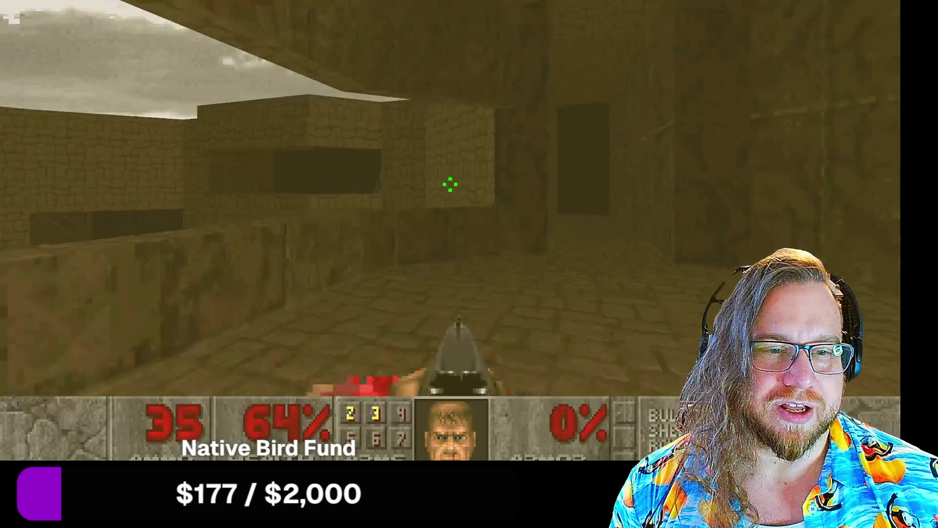
key("Left")
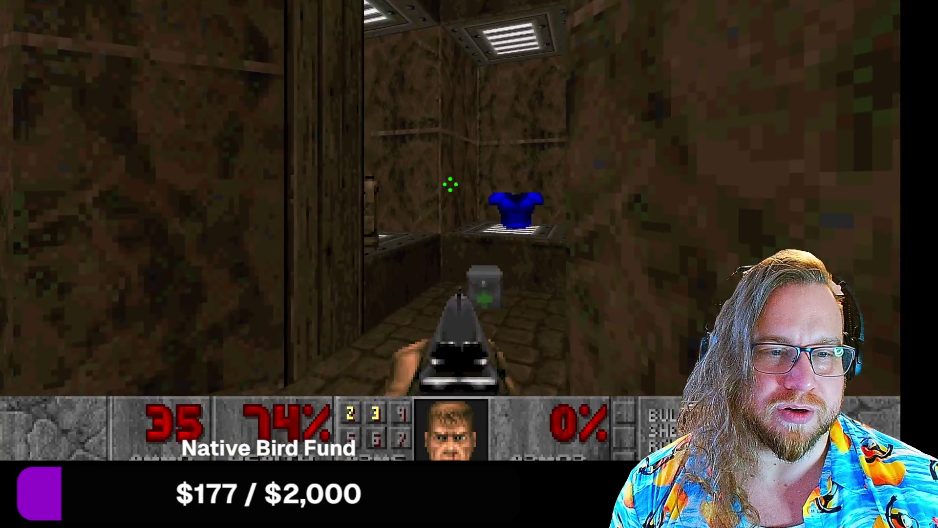
key("Up")
key("Left")
key("Left")
key("Up")
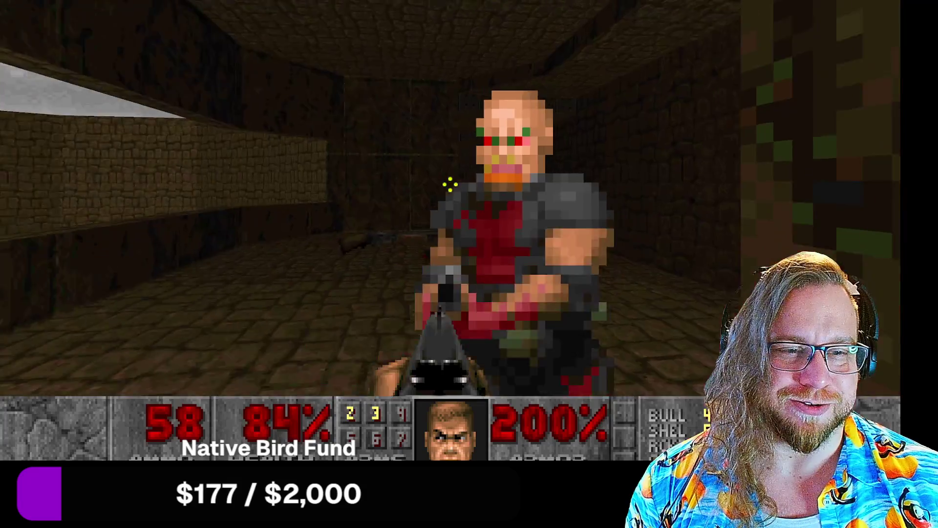
key("ctrl")
key("Up")
key("Left")
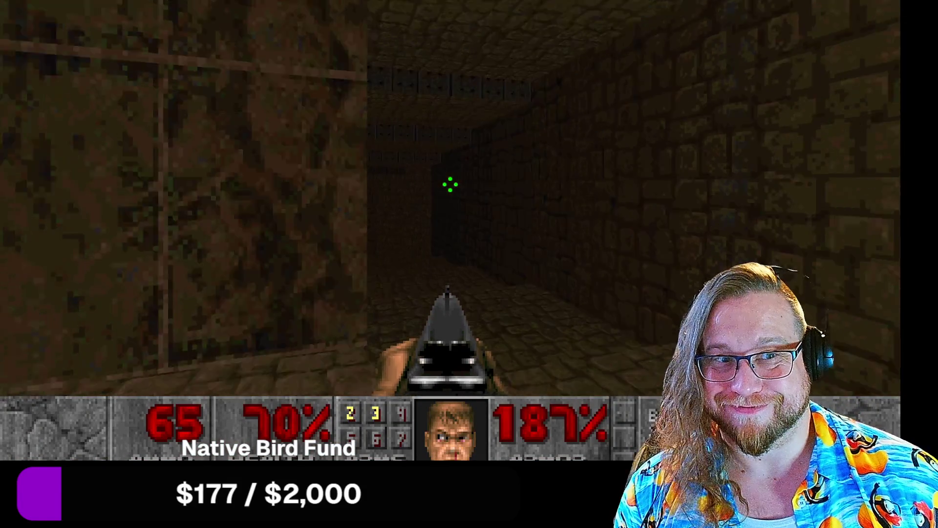
- Go down the brick corridor, through the skull door and across the courtyard past the ledge
key("Up")
key("Right")
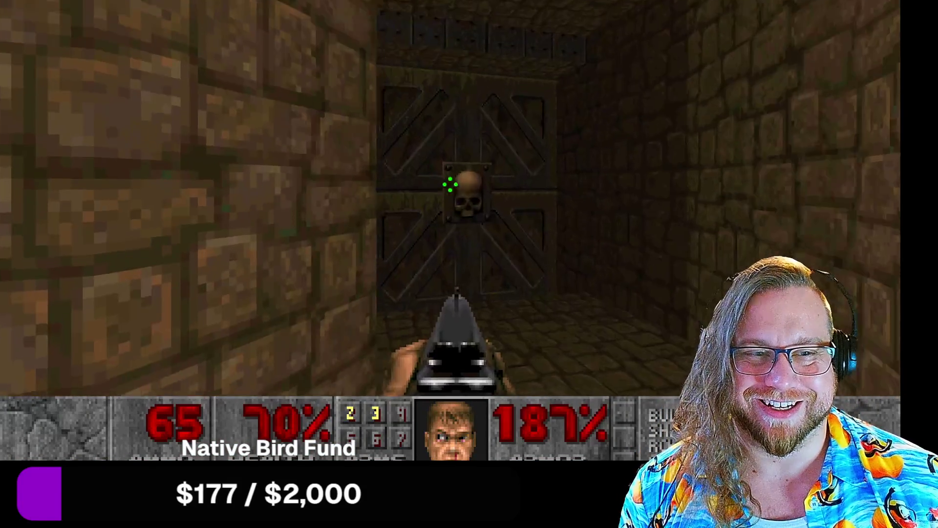
key("space")
key("w")
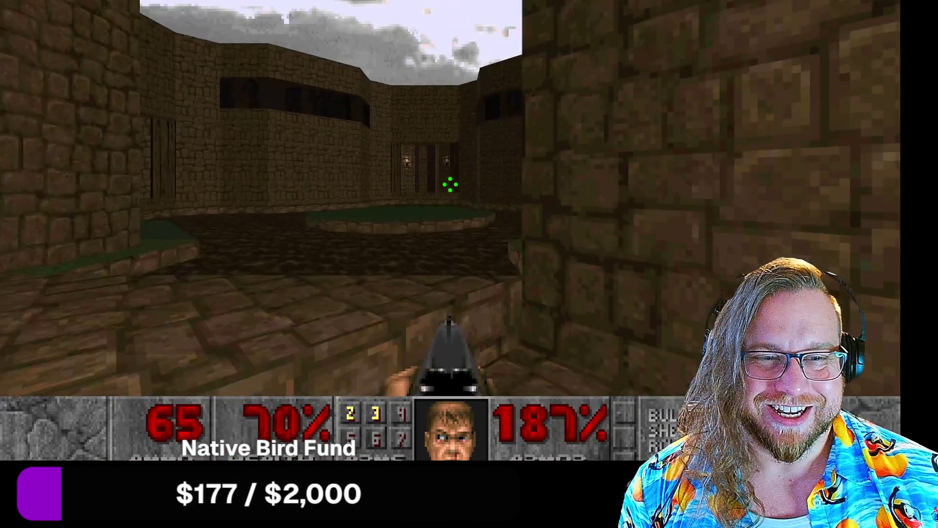
key("w")
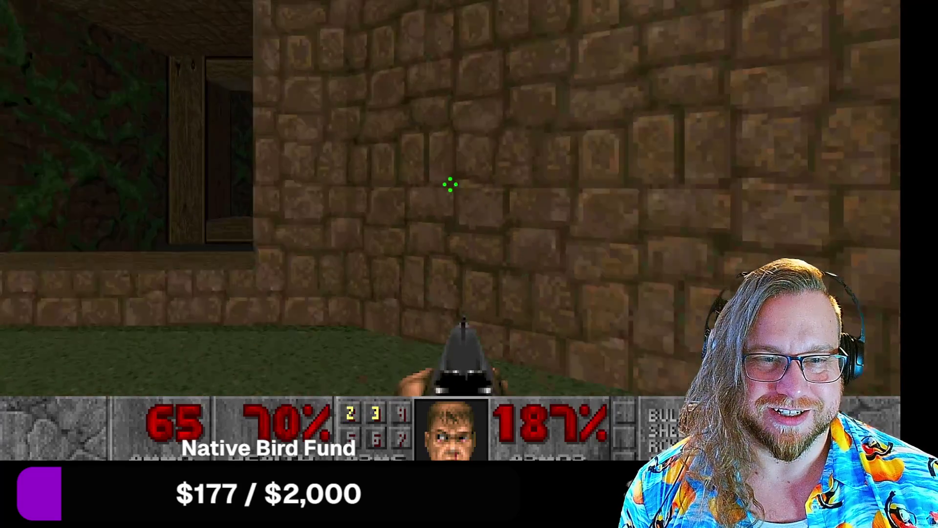
key("w")
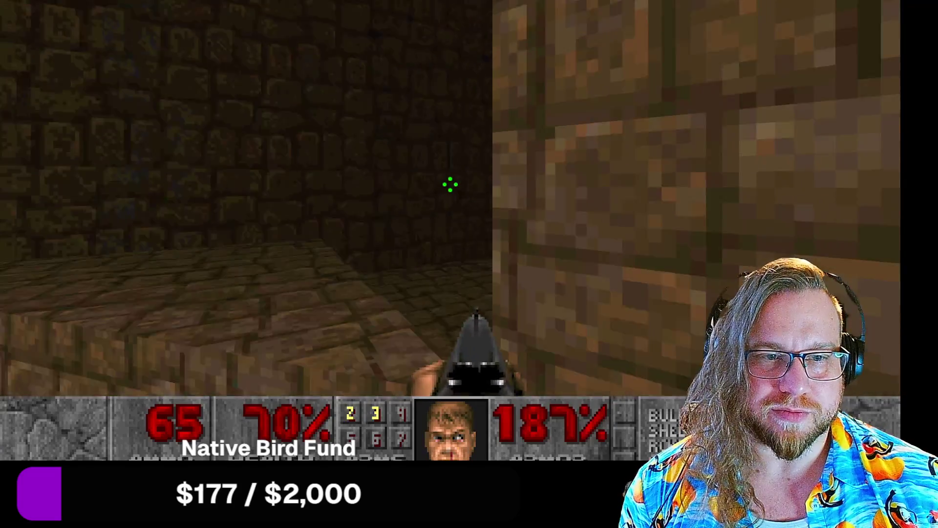
key("w")
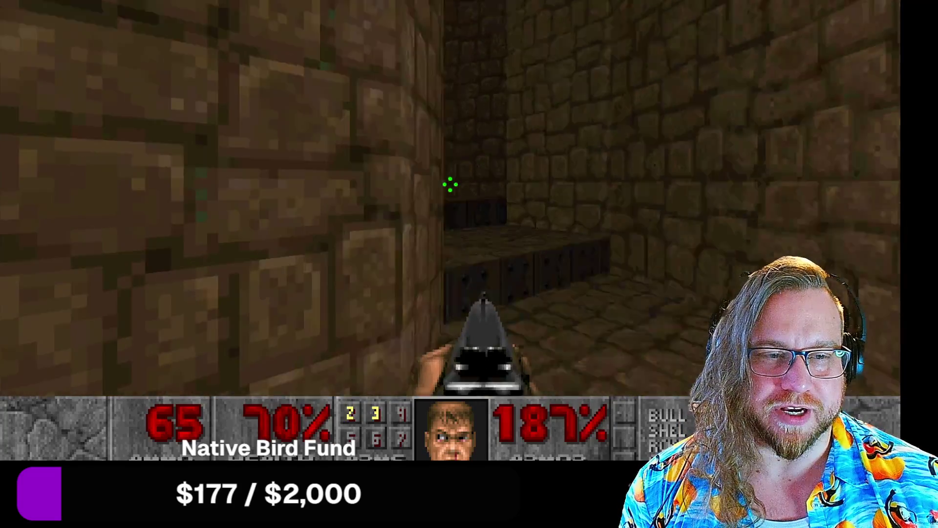
key("w")
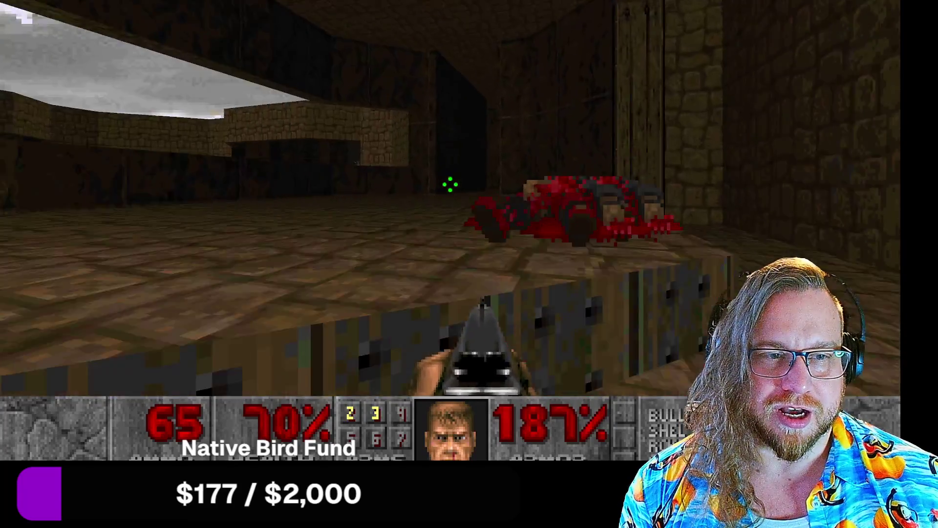
- Explore the stone corridors and lift room, then return to the courtyard's grass patch
key("w")
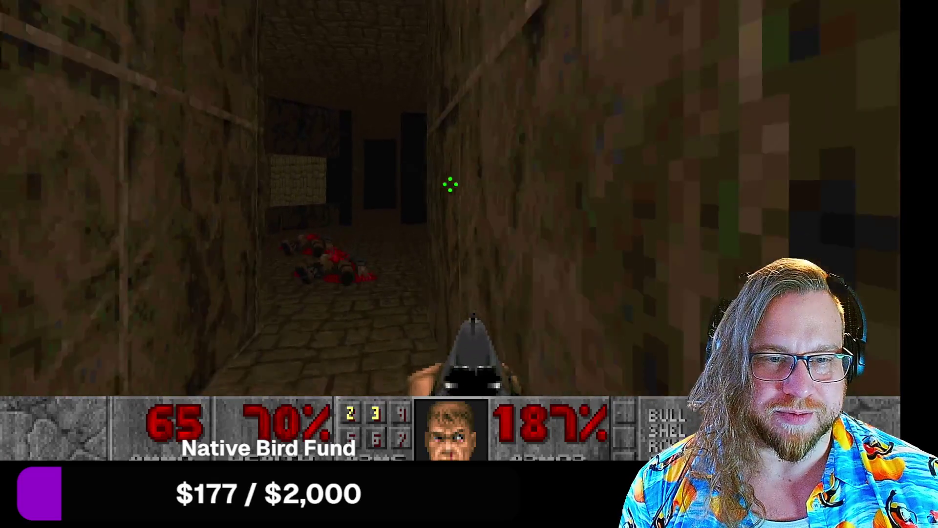
key("w")
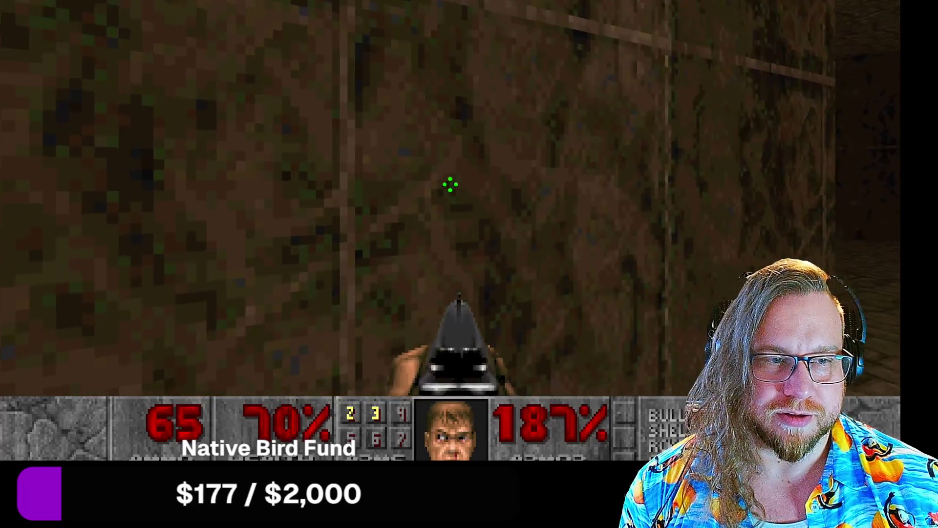
key("w")
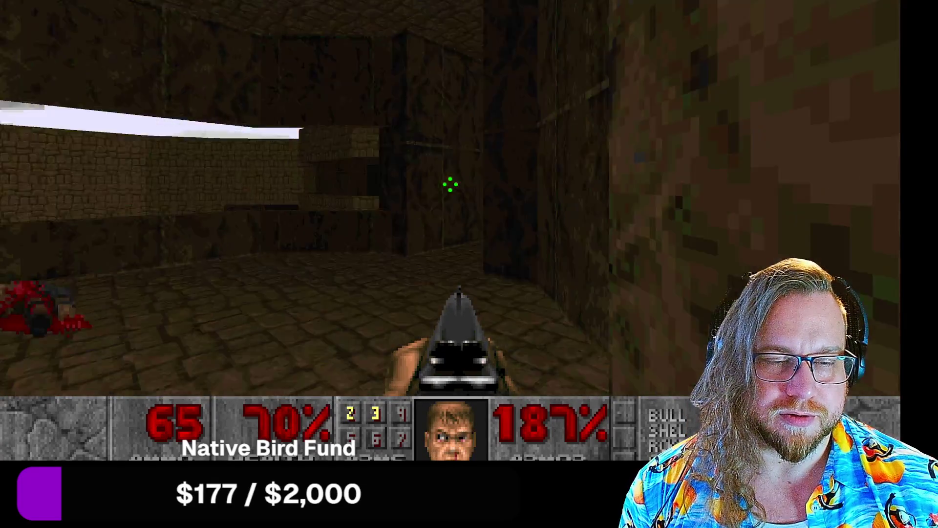
key("w")
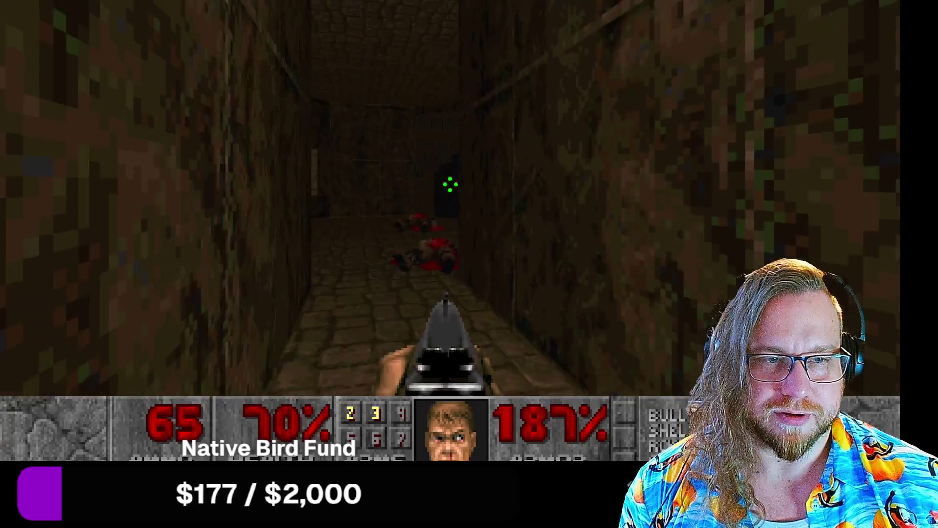
key("w")
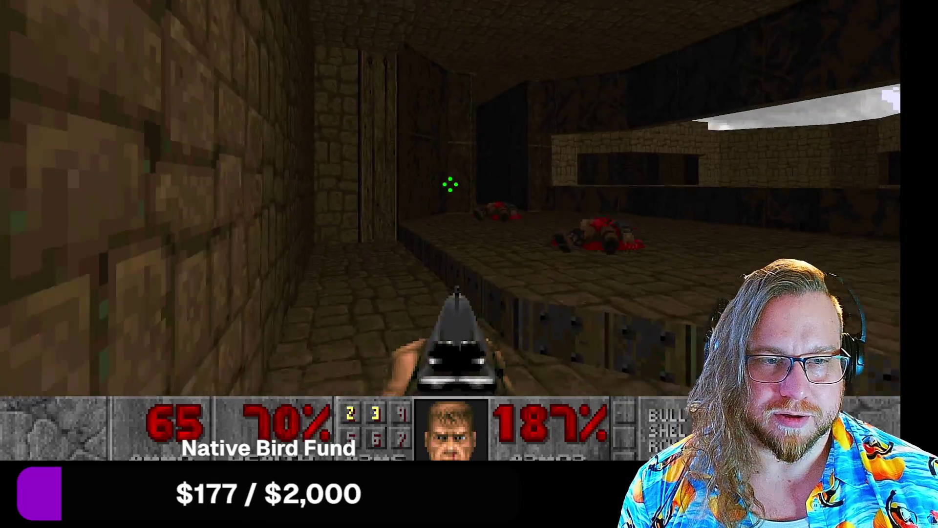
key("w")
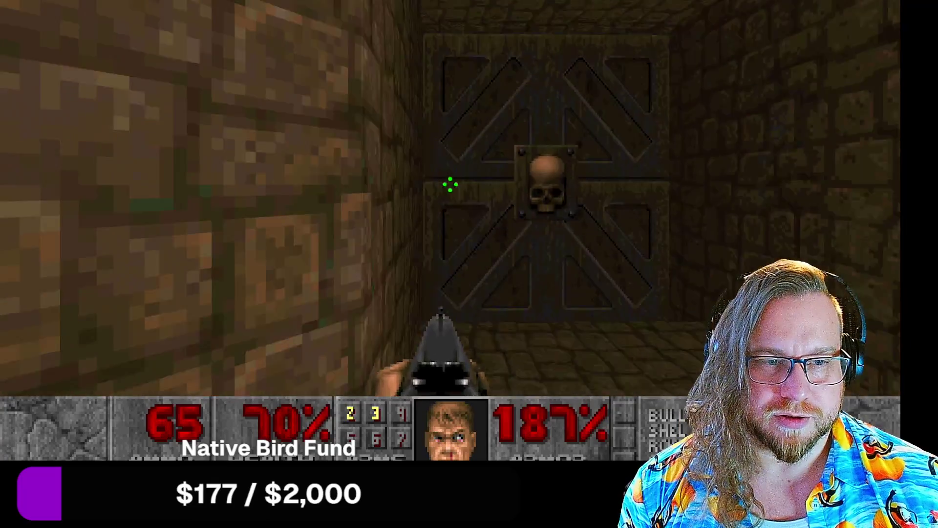
key("w")
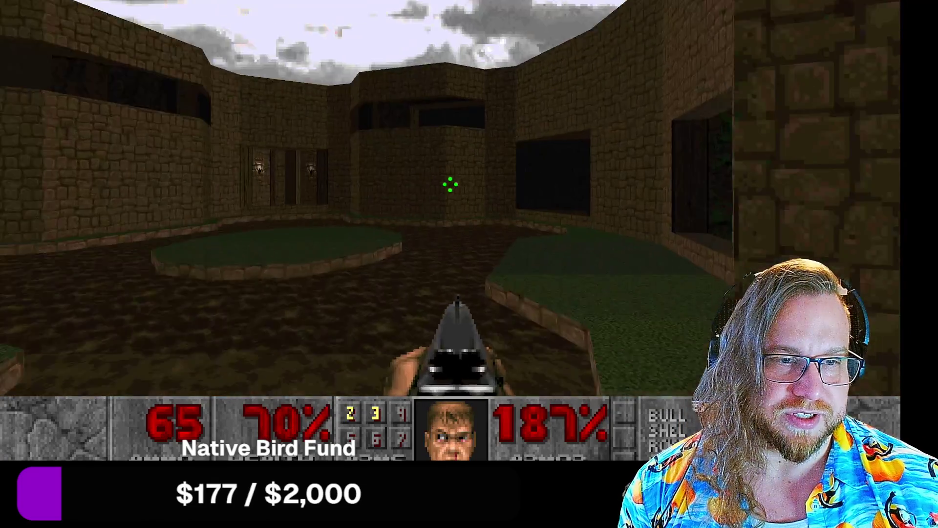
key("w")
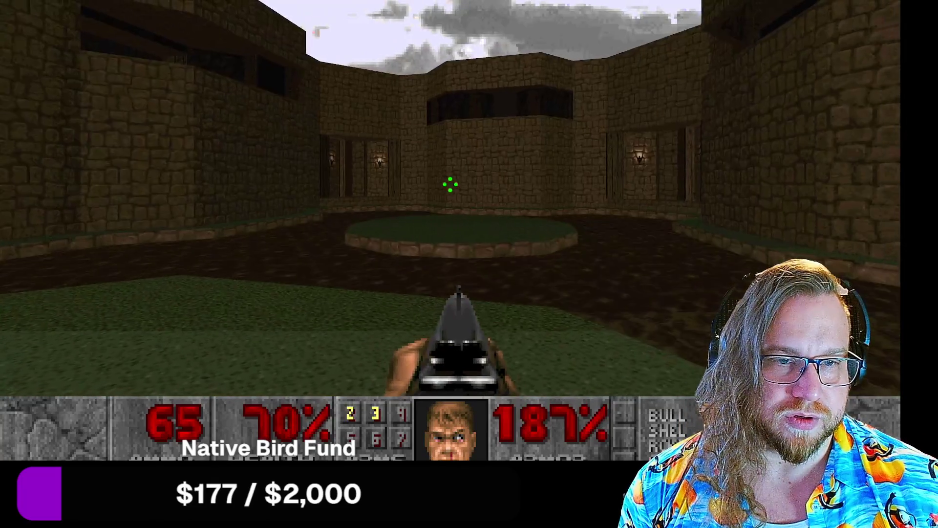
- Pass the skull door and torch-lit alcove, cross the wooden corridor and fire the shotgun
key("w")
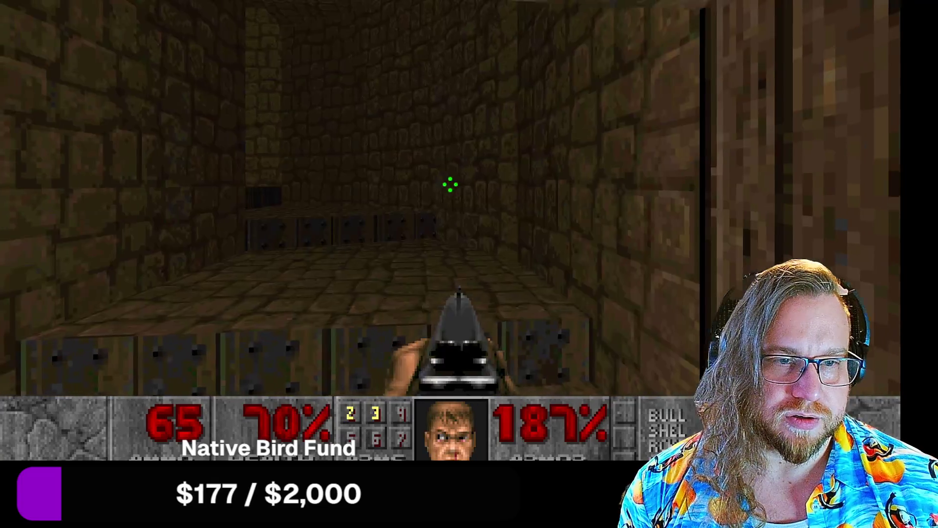
key("w")
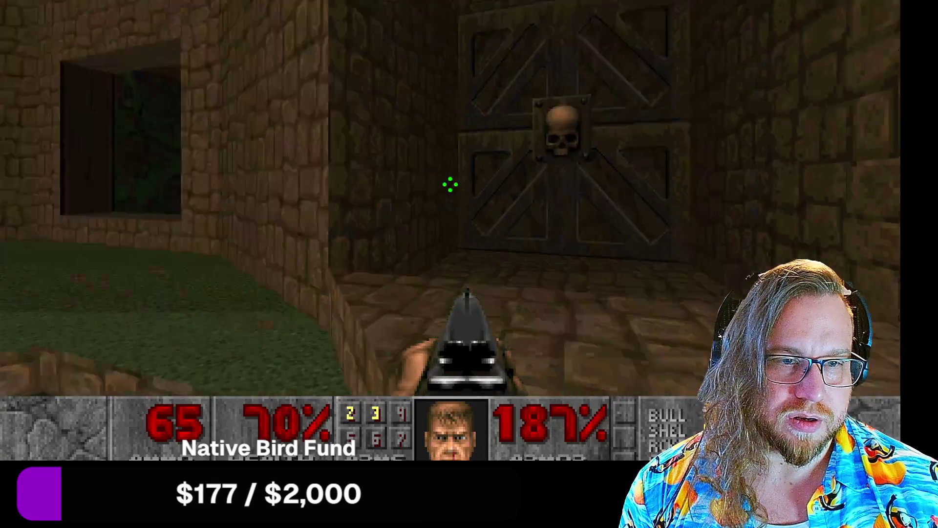
key("w")
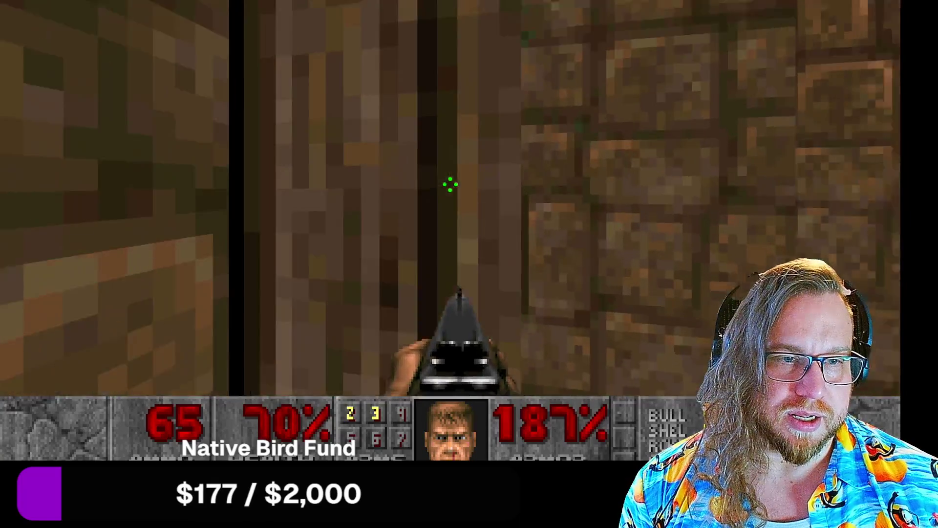
key("w")
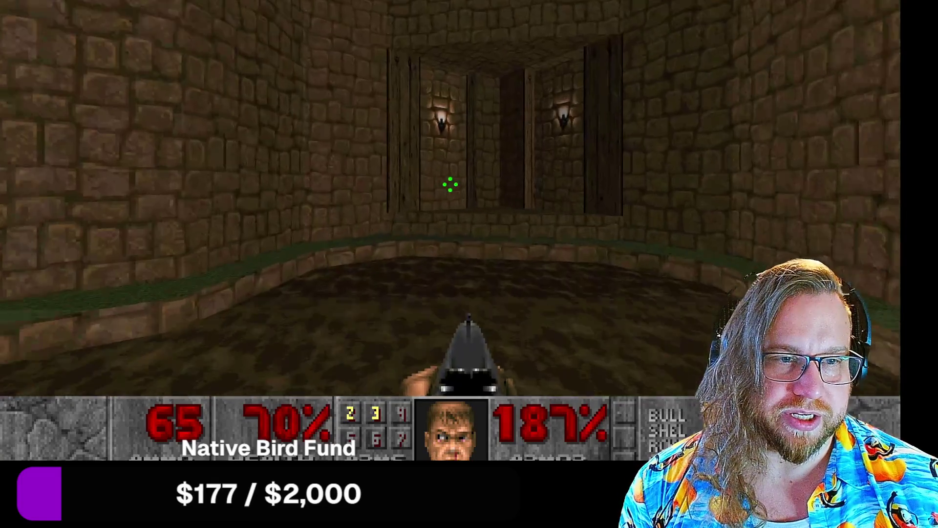
key("w")
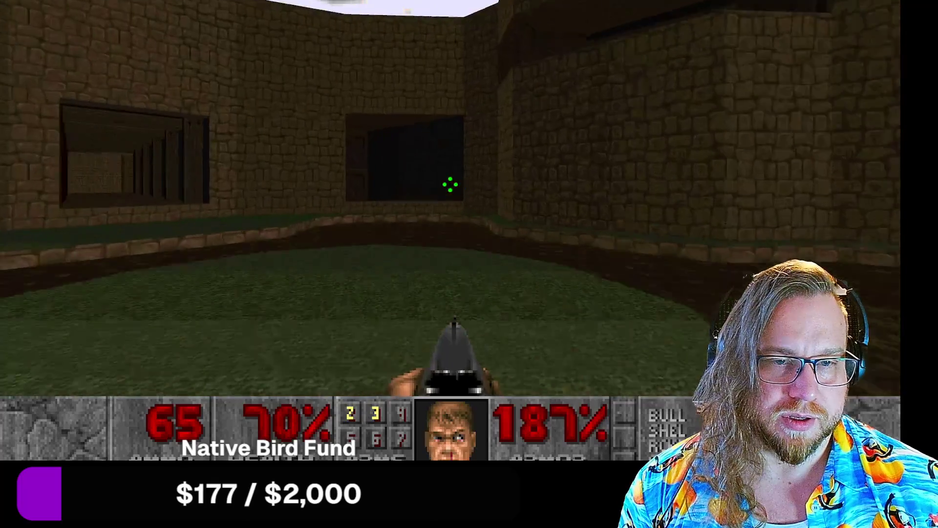
key("w")
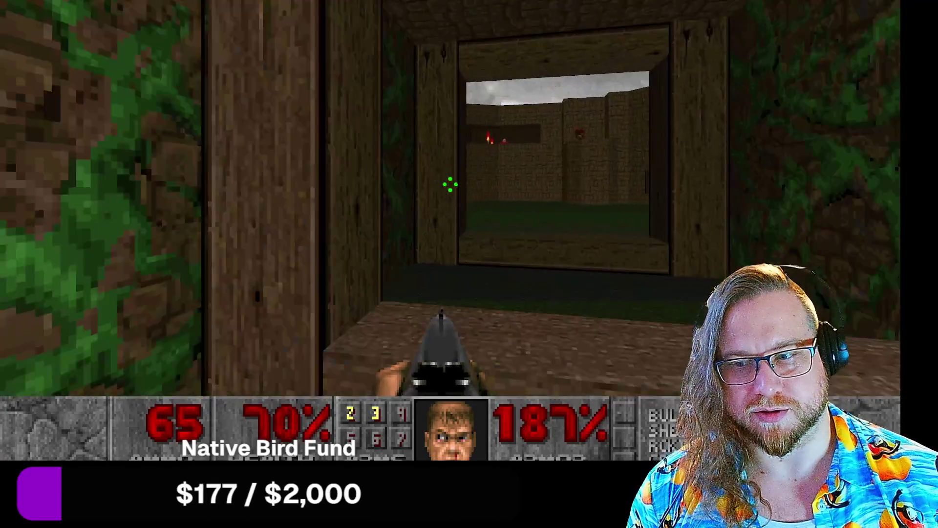
key("w")
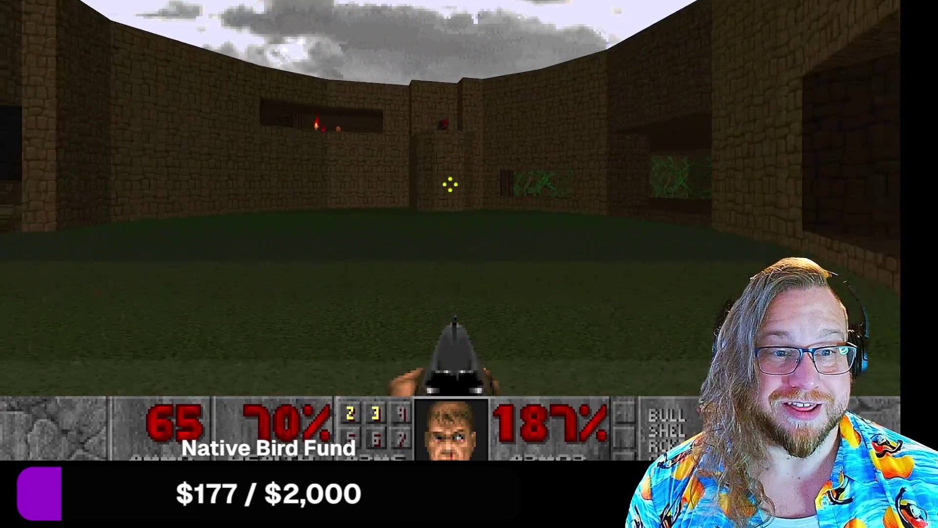
left_click(450, 184)
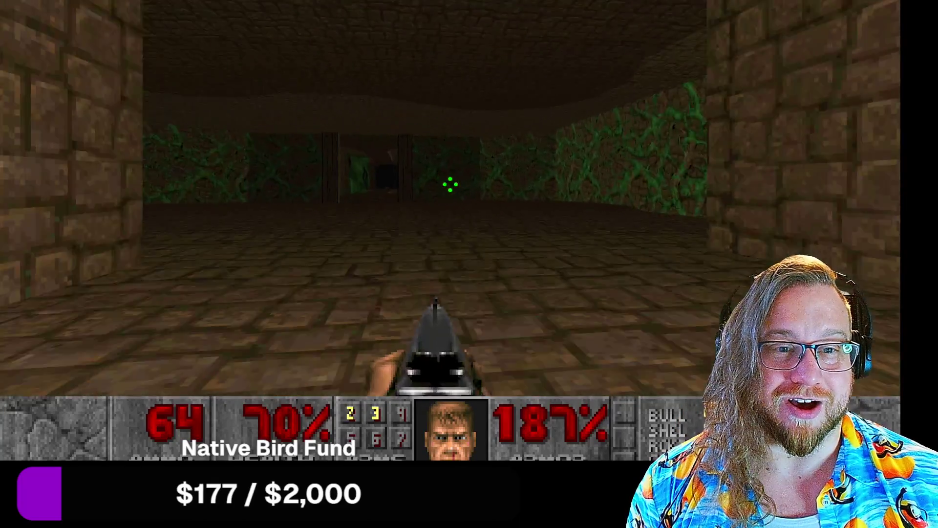
- Switch to the pistol and kill the imps at the torch-lit ledge while moving into the corridor
key("w")
key("w")
key("w")
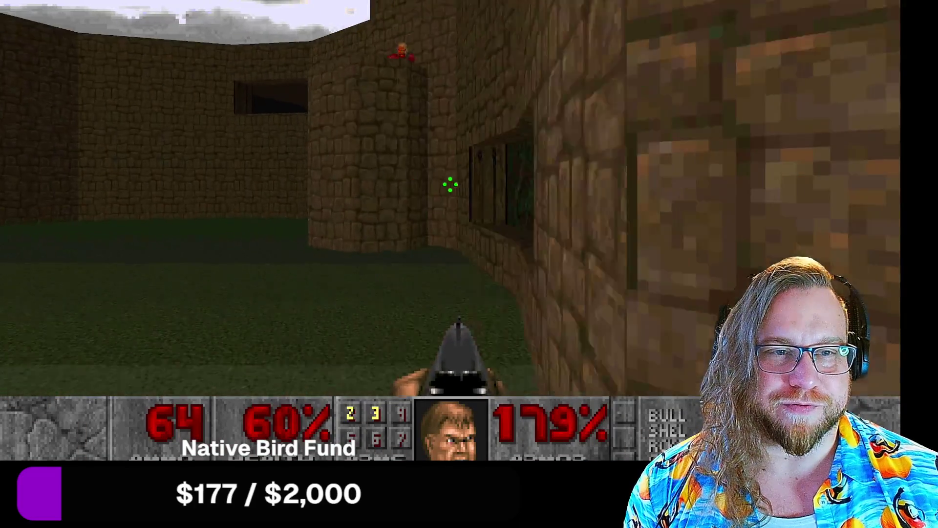
key("2")
key("w")
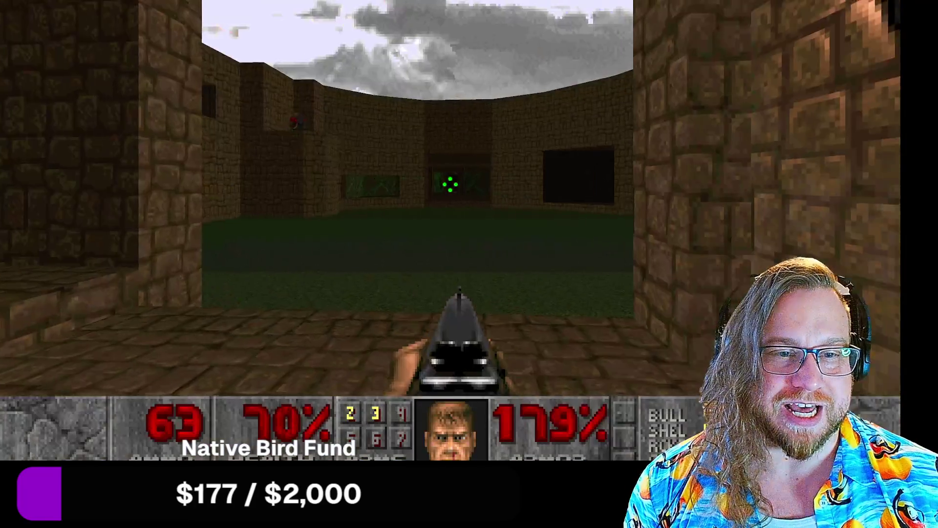
key("w")
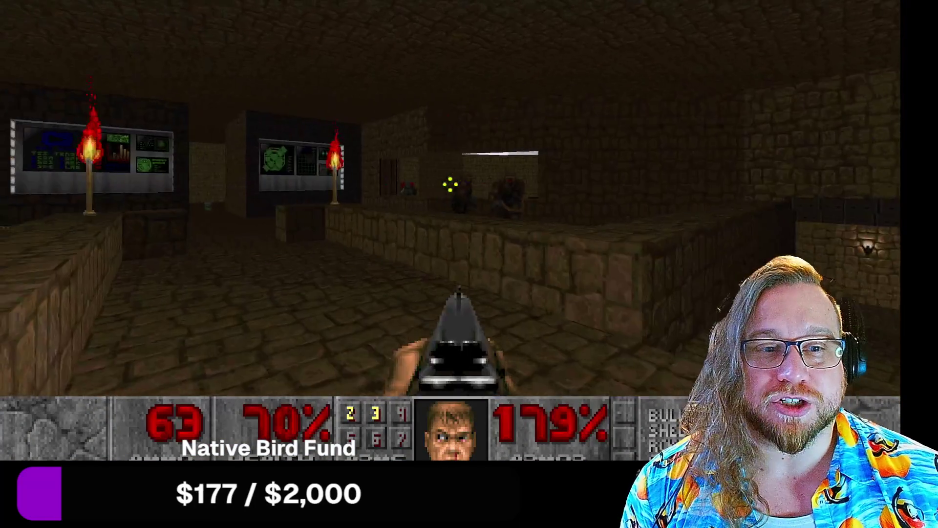
key("ctrl")
key("ctrl")
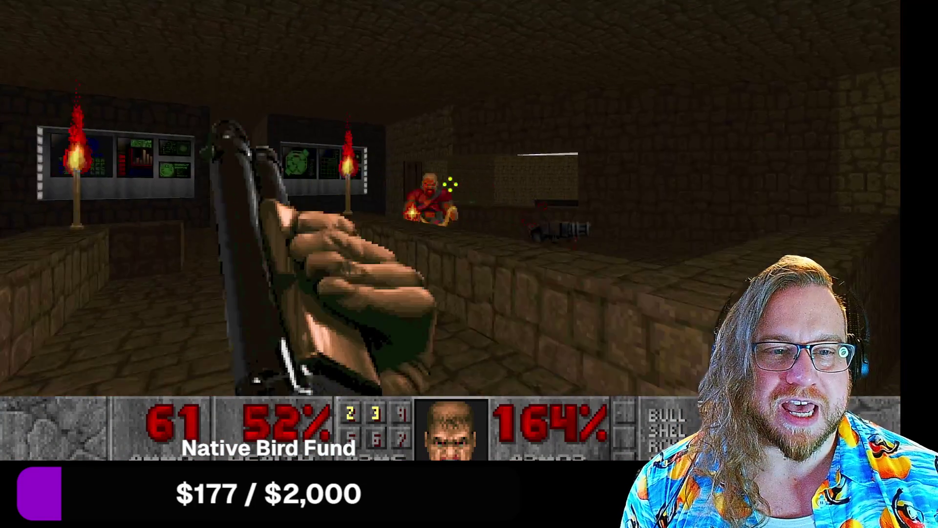
key("w")
key("ctrl")
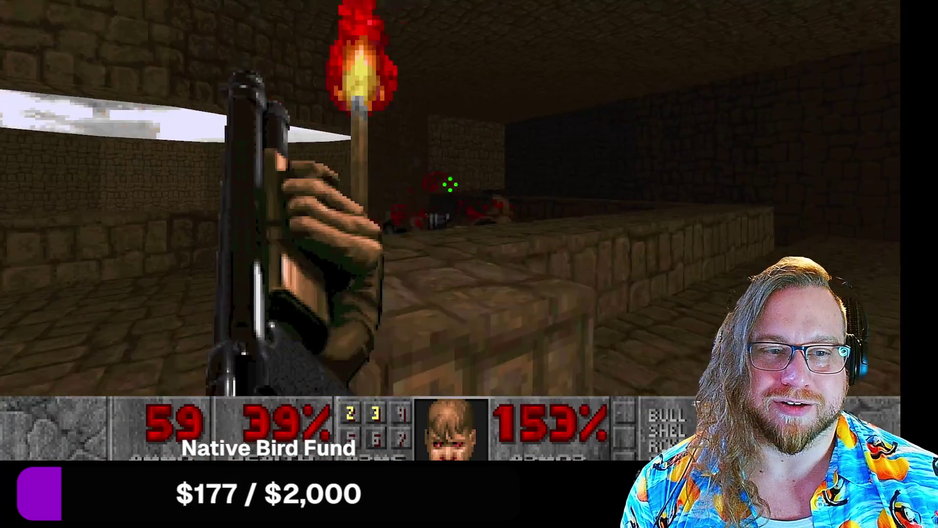
key("w")
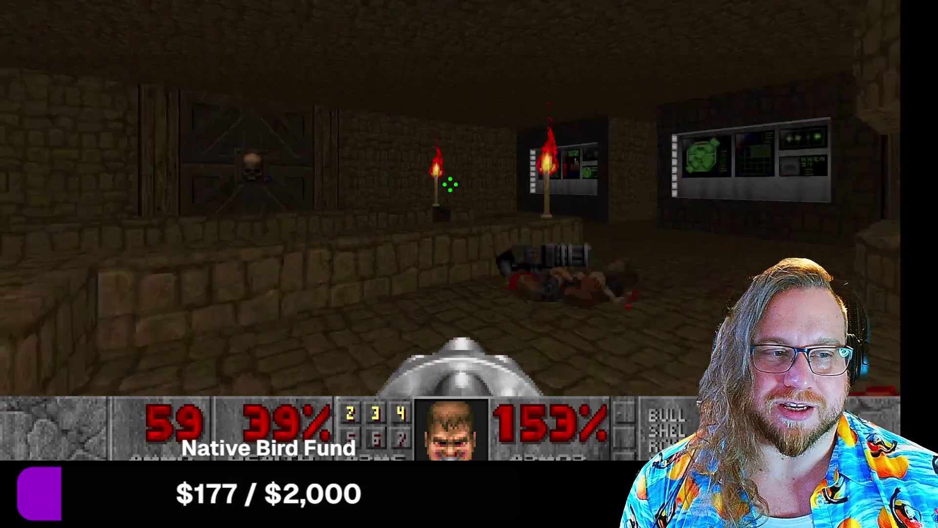
- Grab the medikit and walk through the green-windowed corridor into the computer-panel room
key("w")
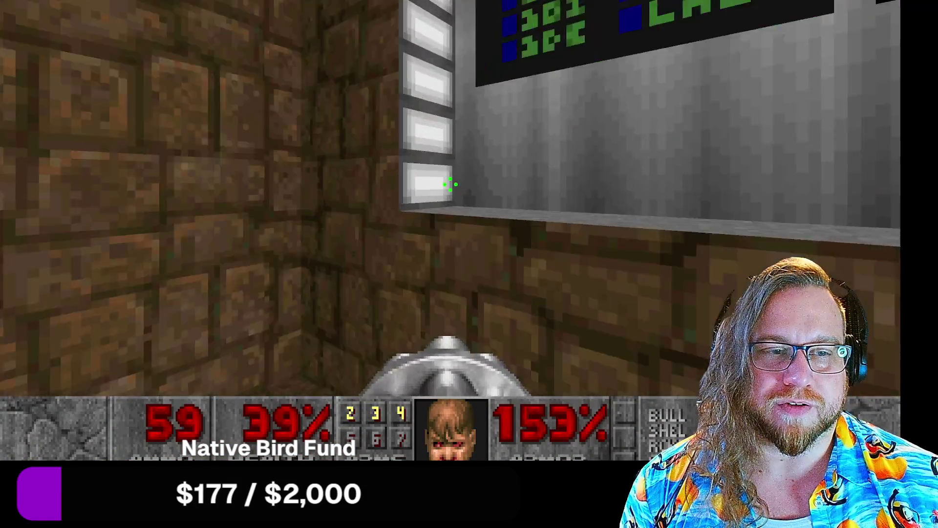
key("w")
key("w")
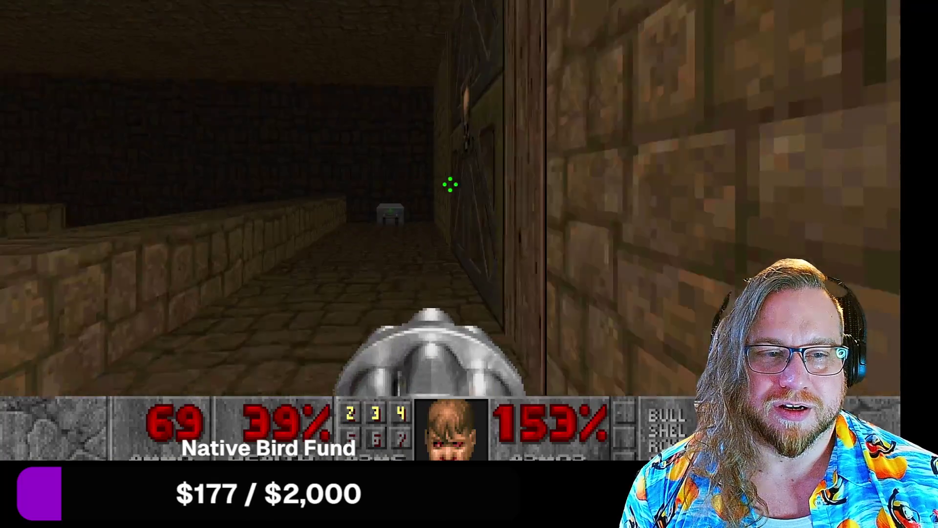
key("w")
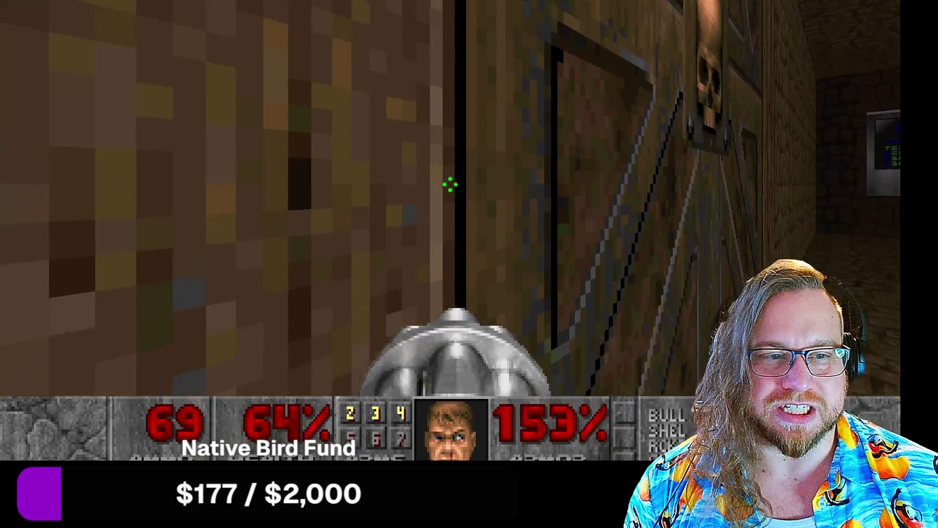
key("w")
key("w")
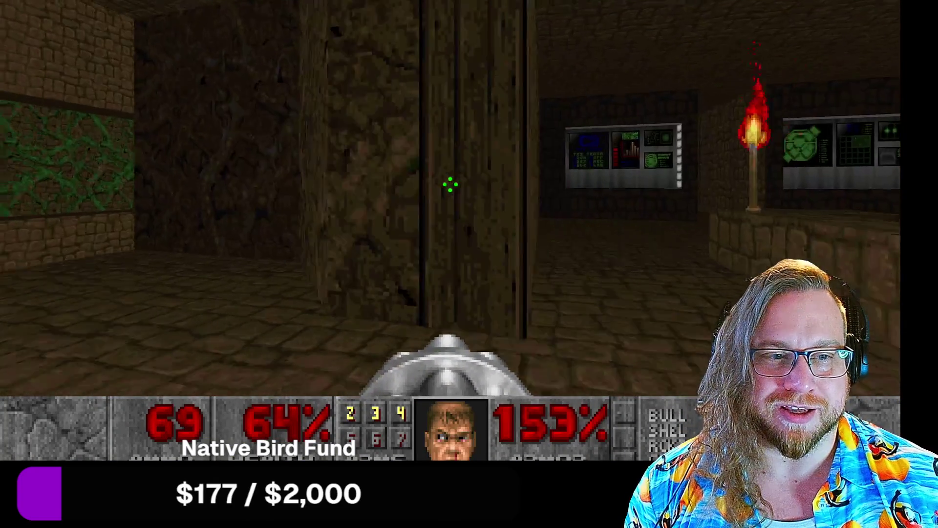
- Fire the chaingun at the fireball-throwing enemies and the enemy on the ledge
key("w")
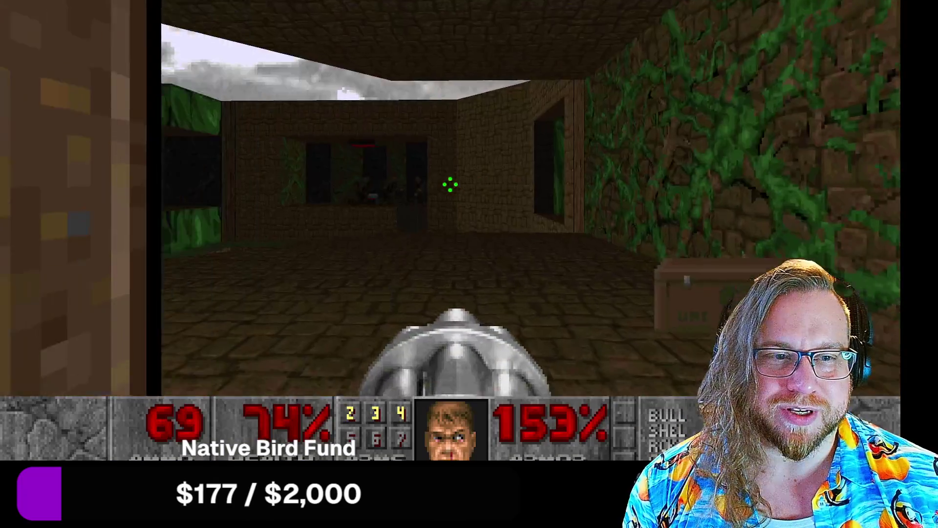
left_click(450, 185)
key("w")
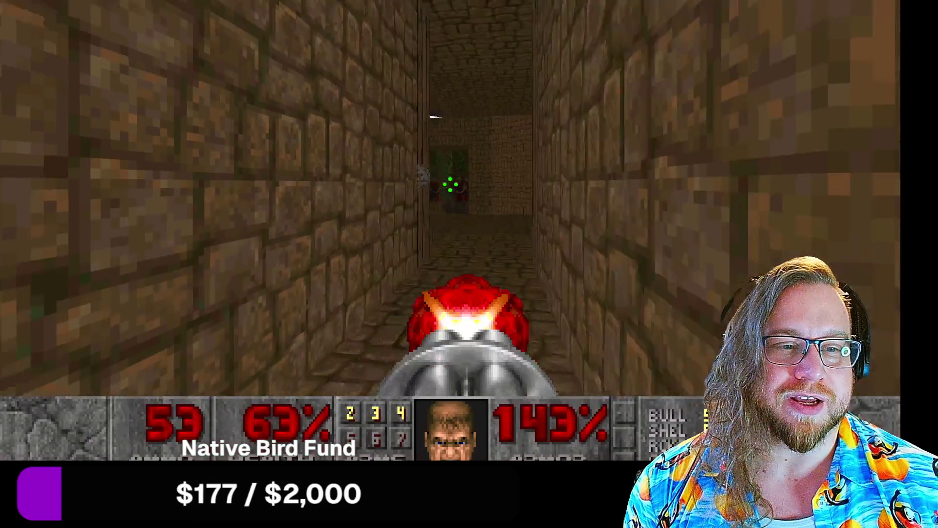
key("w")
left_click(450, 185)
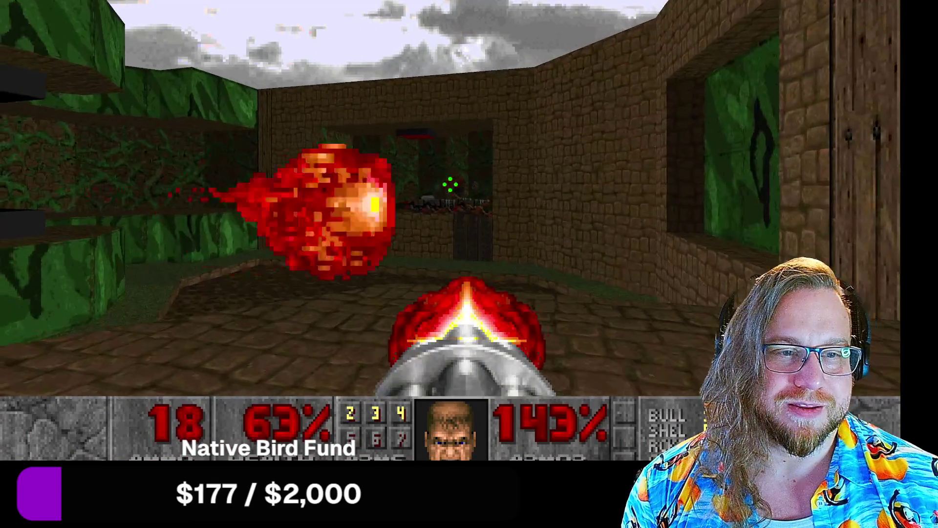
left_click(450, 185)
left_click(450, 184)
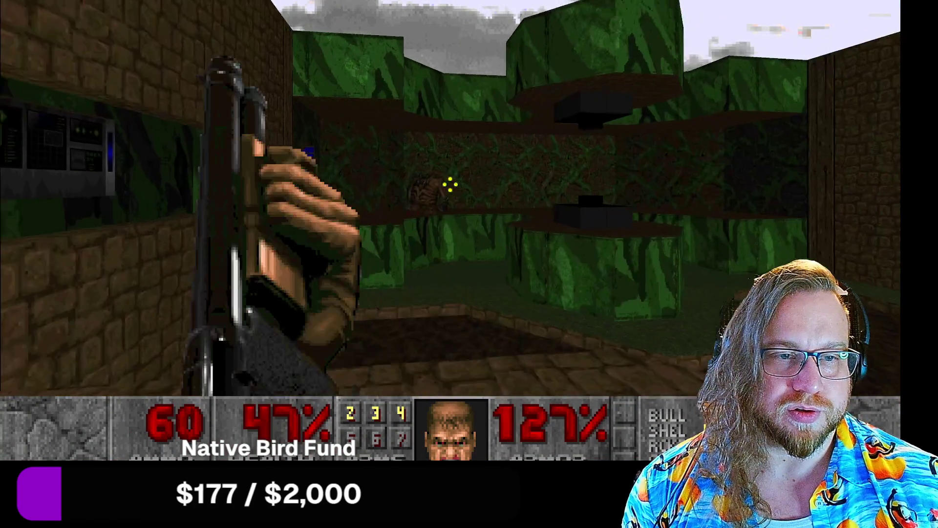
left_click(450, 184)
left_click(450, 184)
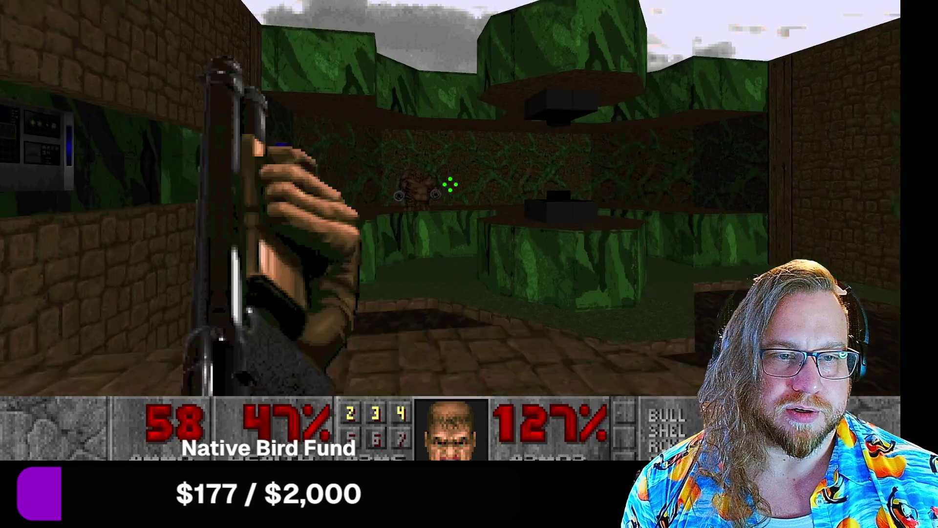
left_click(450, 185)
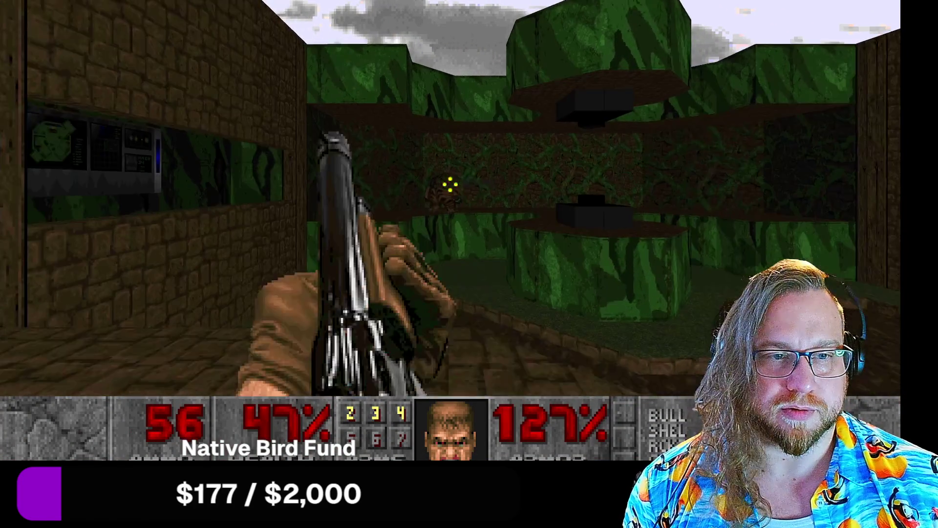
- Blast the imps with the shotgun until dying, then bring up the pause menu
left_click(450, 185)
left_click(450, 185)
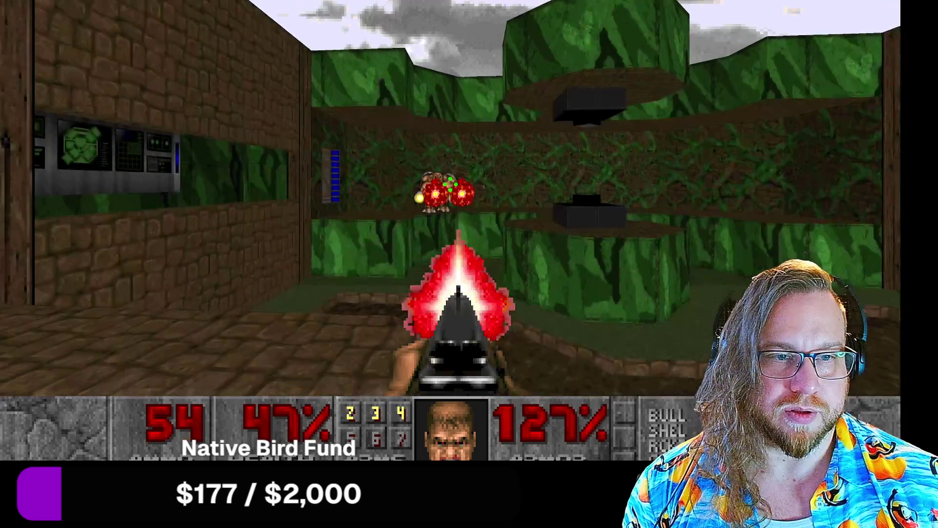
left_click(450, 185)
left_click(450, 185)
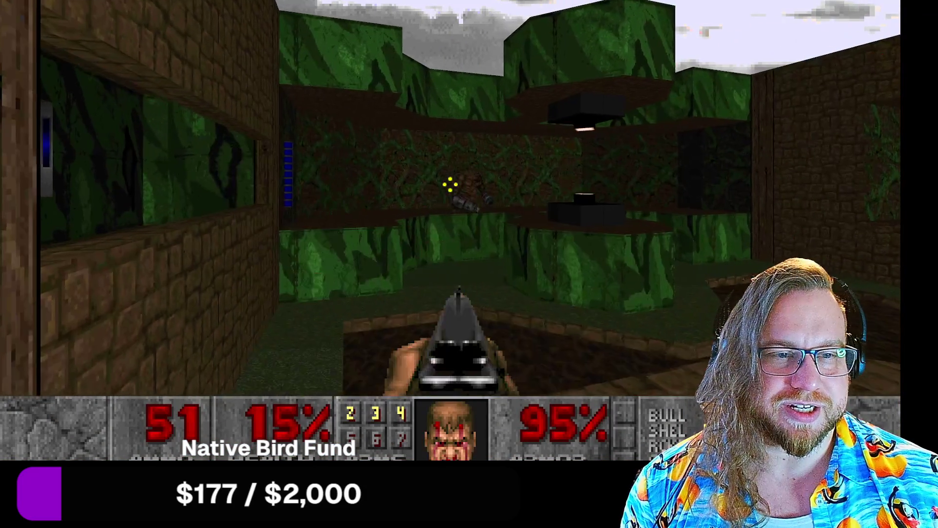
left_click(450, 185)
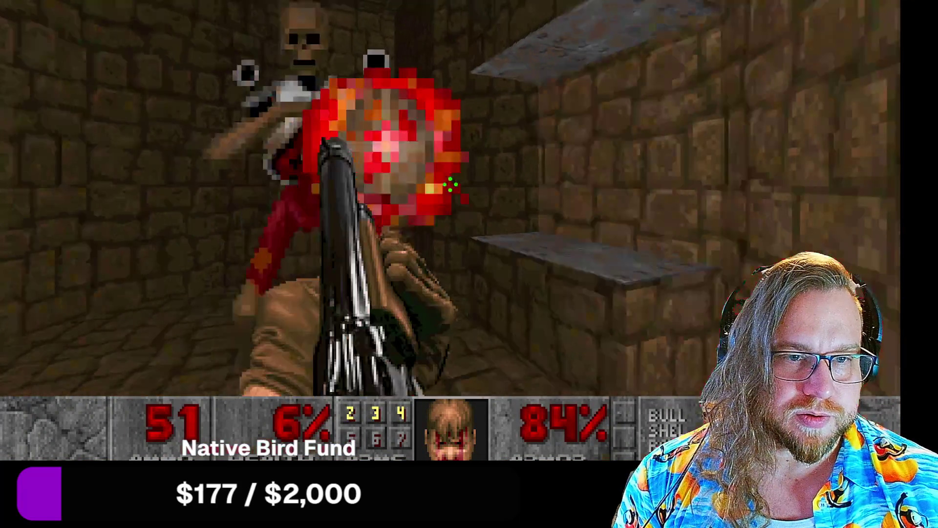
key("Escape")
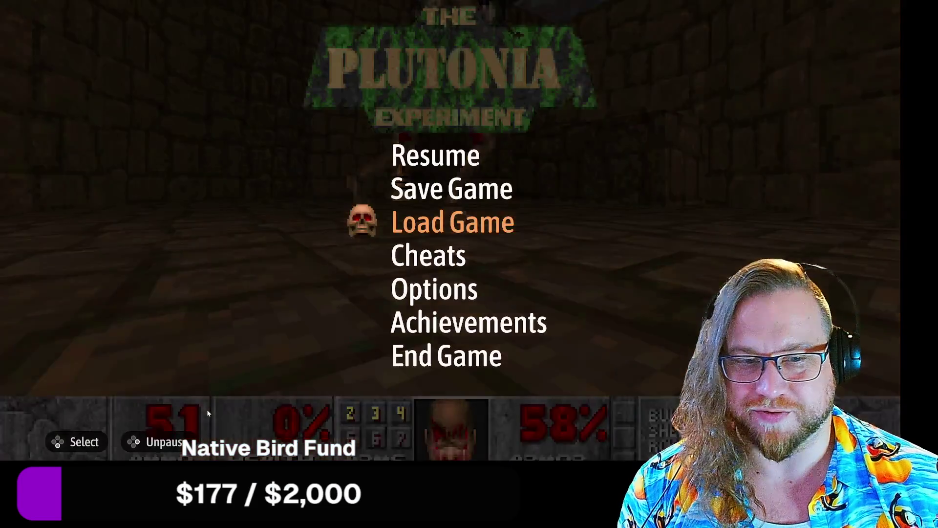
- End the current game and quit DOOM + DOOM II to the desktop
left_click(408, 367)
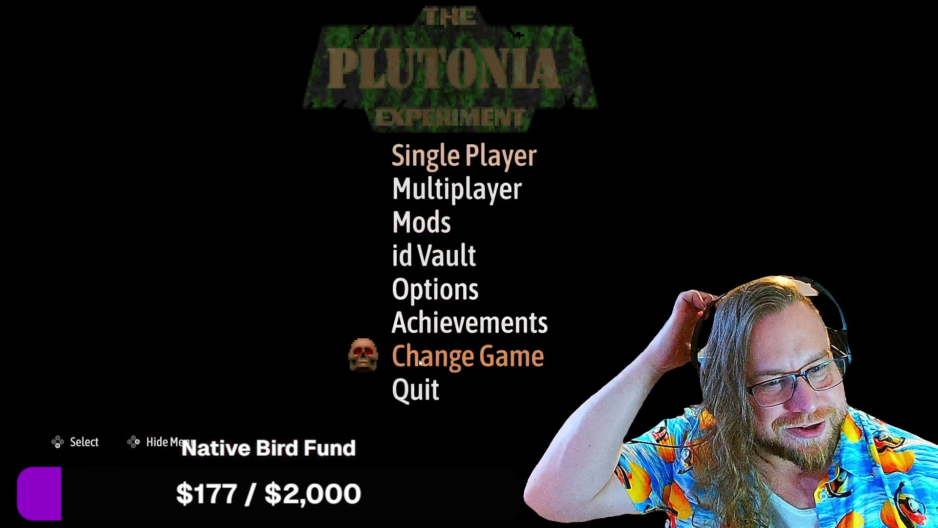
left_click(413, 388)
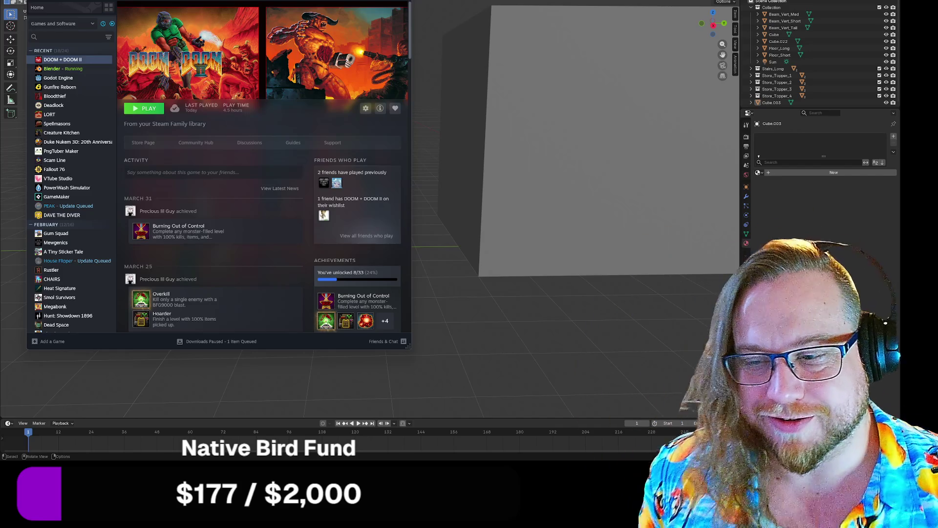
- Back in Blender, add a new cube and place it beside the small box
key("alt+Tab")
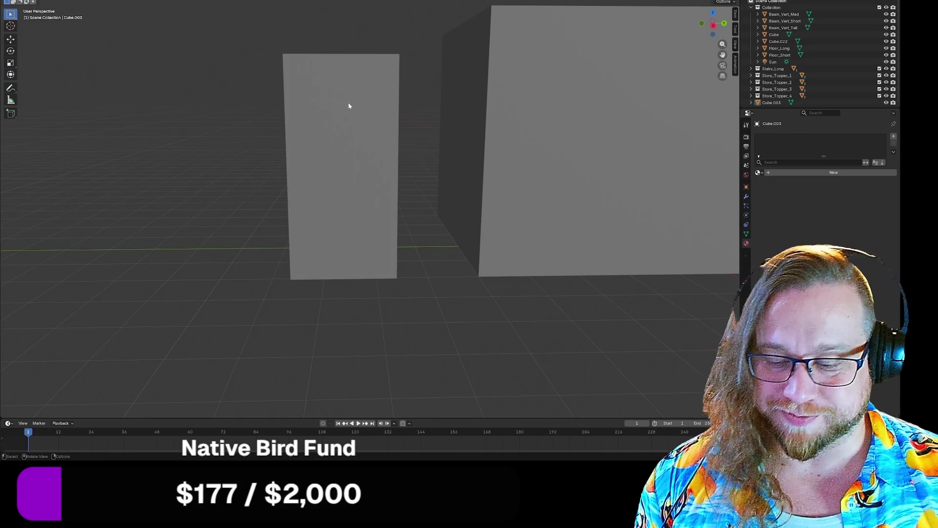
key("shift+a")
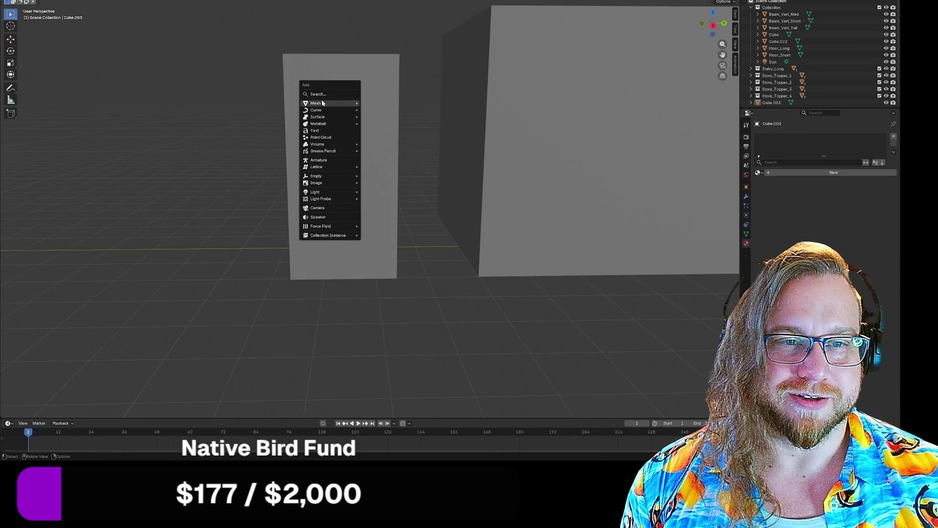
left_click(376, 110)
scroll(342, 146, "down", 8)
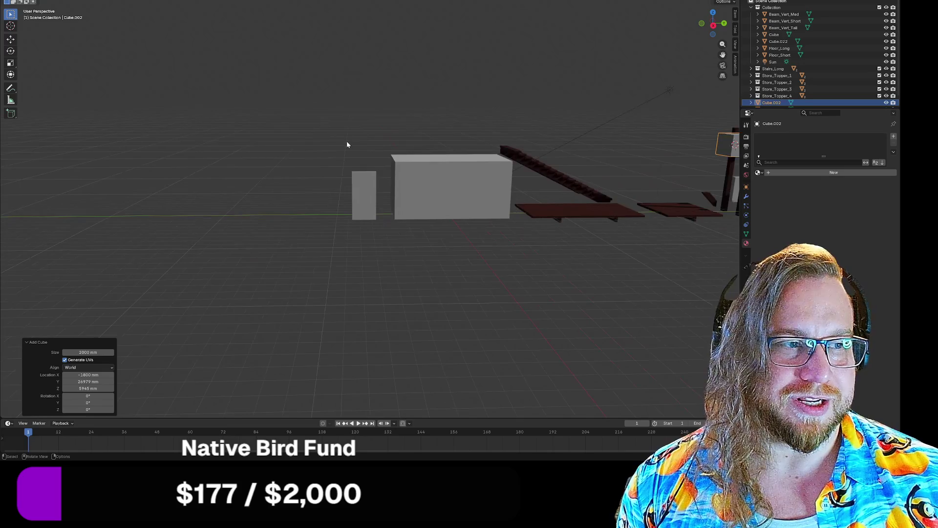
key("g")
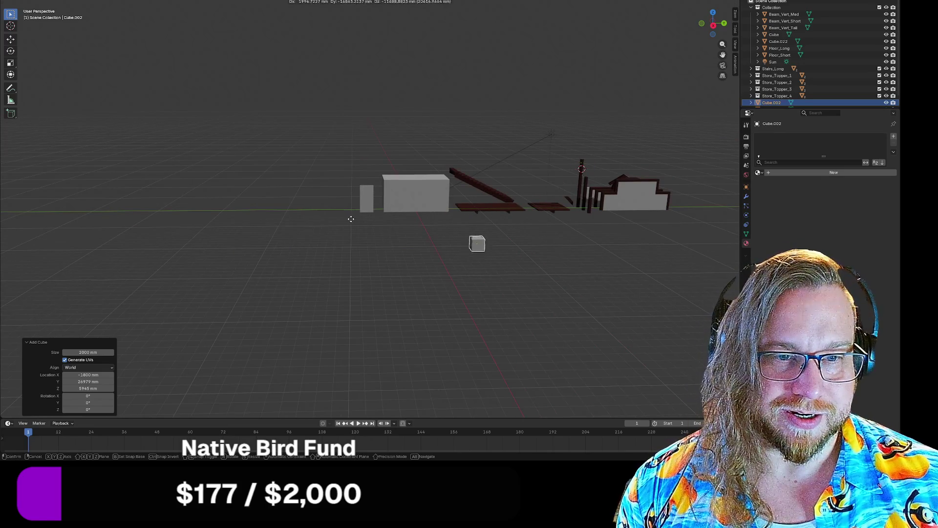
left_click(361, 214)
scroll(362, 213, "up", 10)
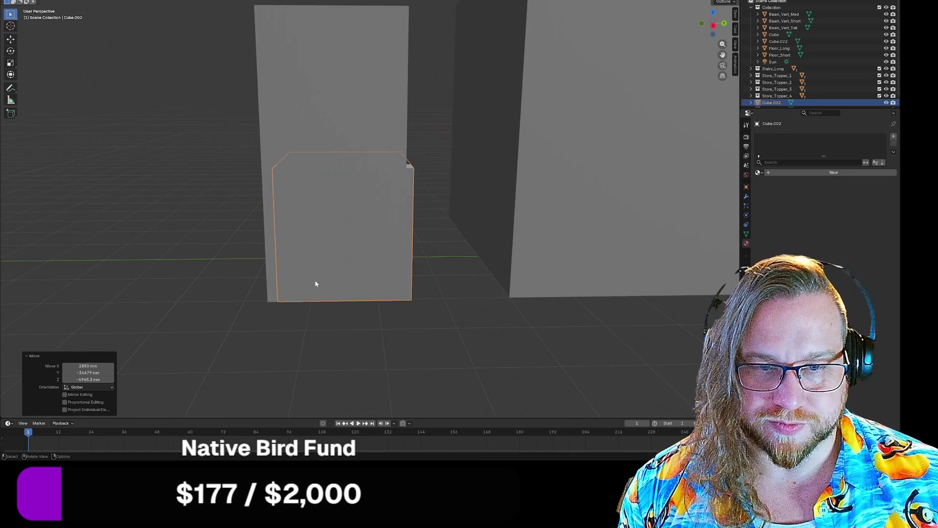
middle_click_drag(231, 269, 265, 278, "shift")
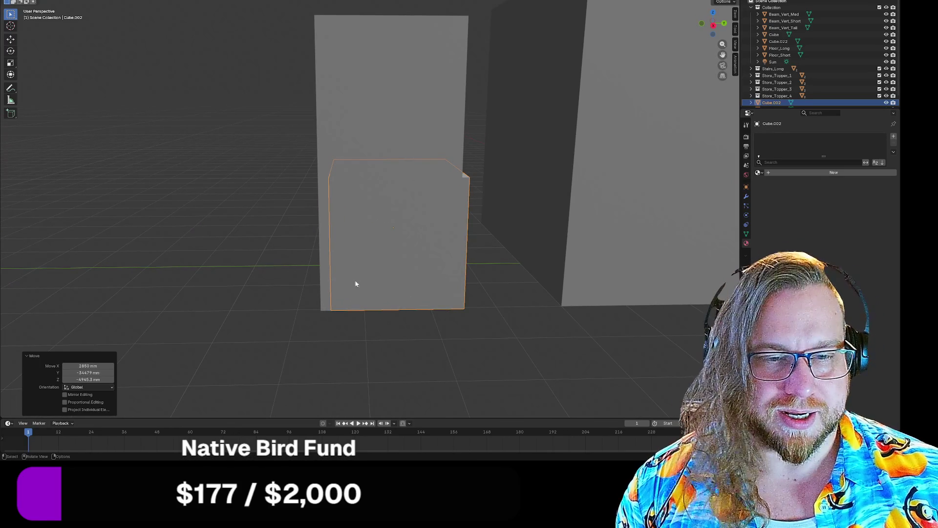
mouse_move(462, 273)
middle_mouse_down()
mouse_move(488, 272)
mouse_move(385, 250)
middle_mouse_up()
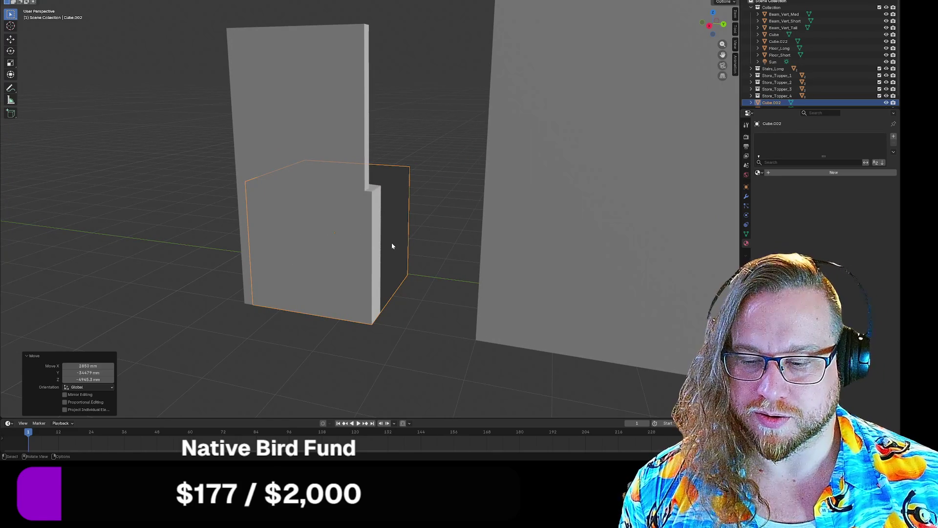
- In Edit Mode, move the cube's right-side face and then clear the selection
key("Tab")
left_click(393, 239)
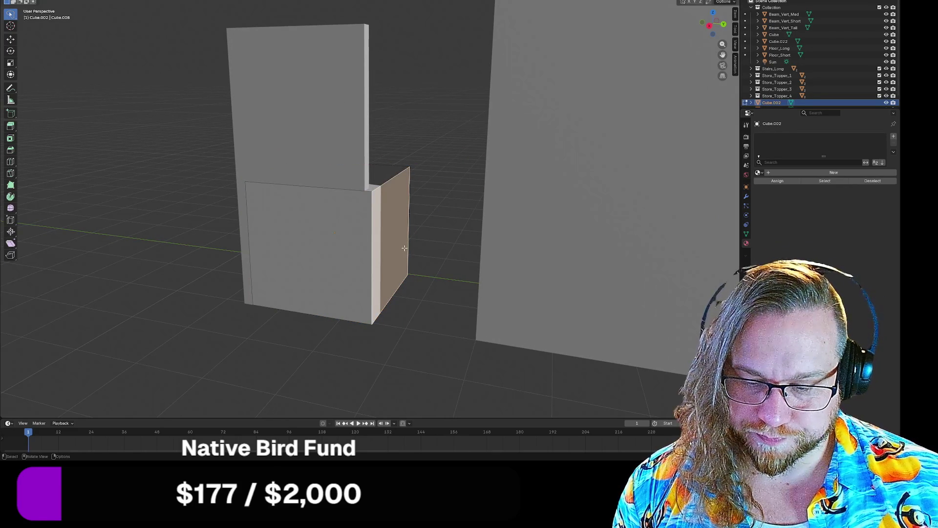
key("g")
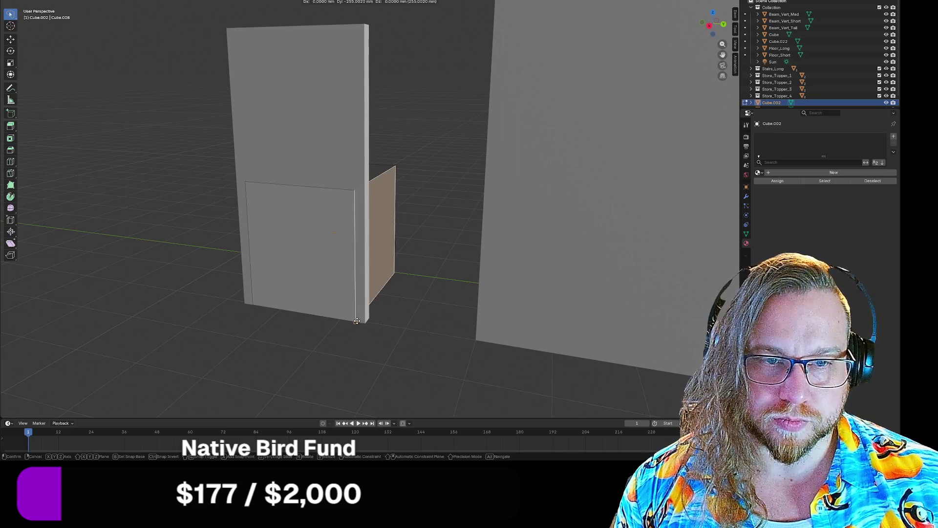
left_click(357, 319)
middle_click_drag(357, 320, 425, 359)
key("alt+a")
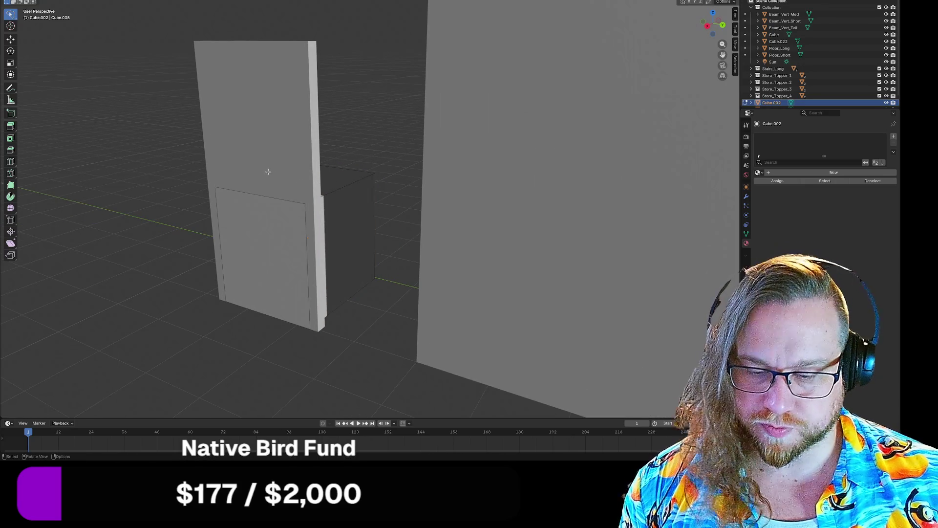
- Raise the face loop across the box top and front about 2026 mm
left_click(300, 180, "alt")
key("g")
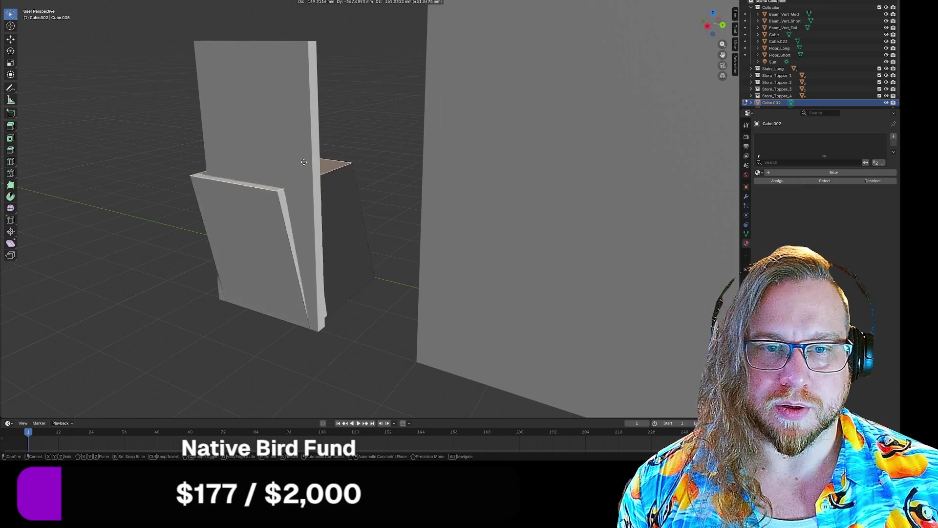
left_click(303, 51)
middle_click_drag(303, 52, 225, 176)
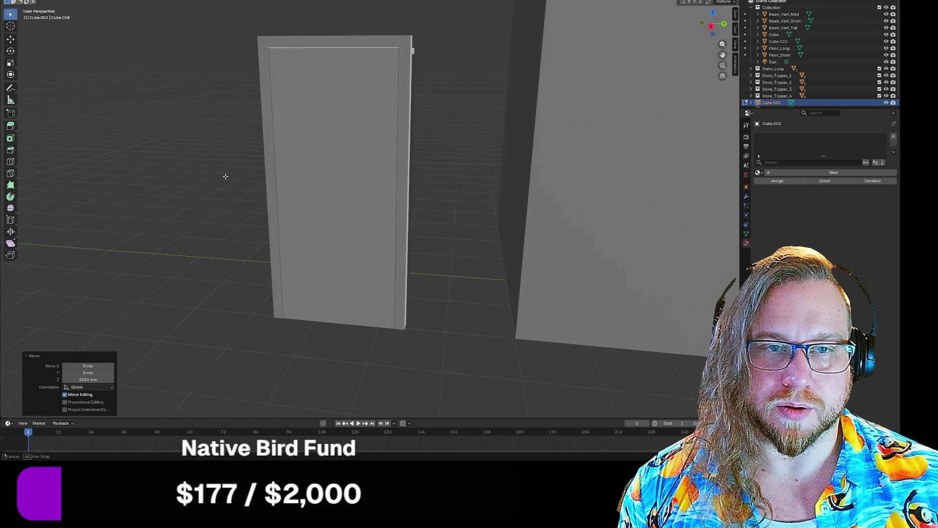
- In Object Mode, delete the door panel, undo that, and select the box instead
key("Tab")
left_click(259, 46)
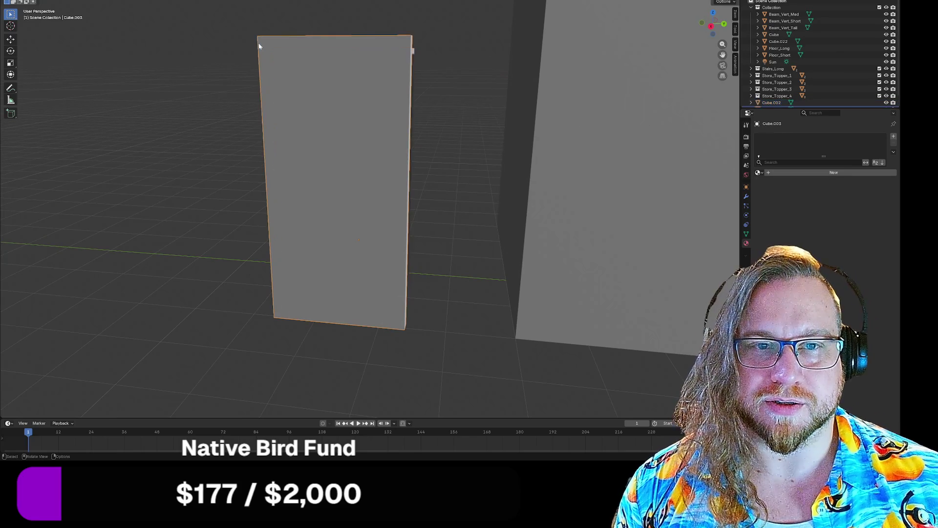
key("Delete")
mouse_move(248, 126)
middle_mouse_down()
mouse_move(193, 178)
mouse_move(234, 187)
middle_mouse_up()
left_click(259, 156)
key("ctrl+z")
left_click(320, 105)
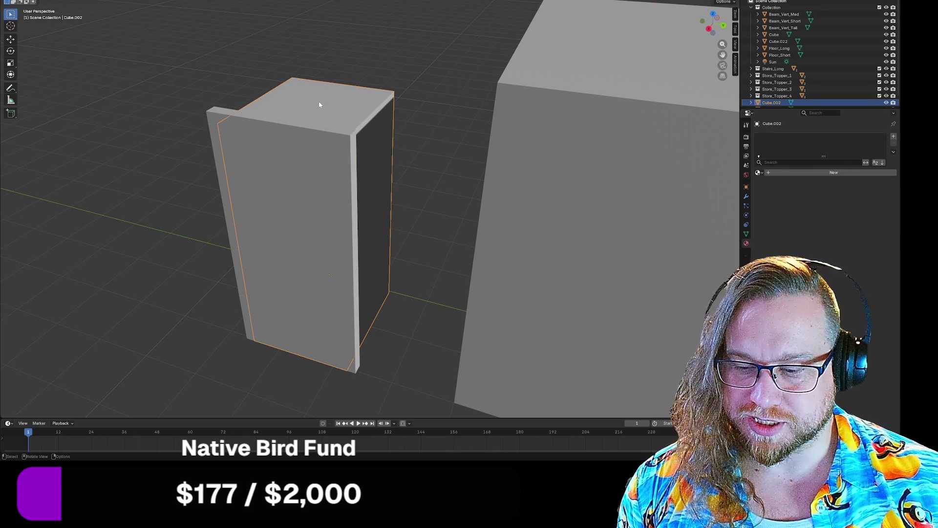
- Extrude the top-and-sides face loop along its normals and flare it to 1.13, excluding X
key("Tab")
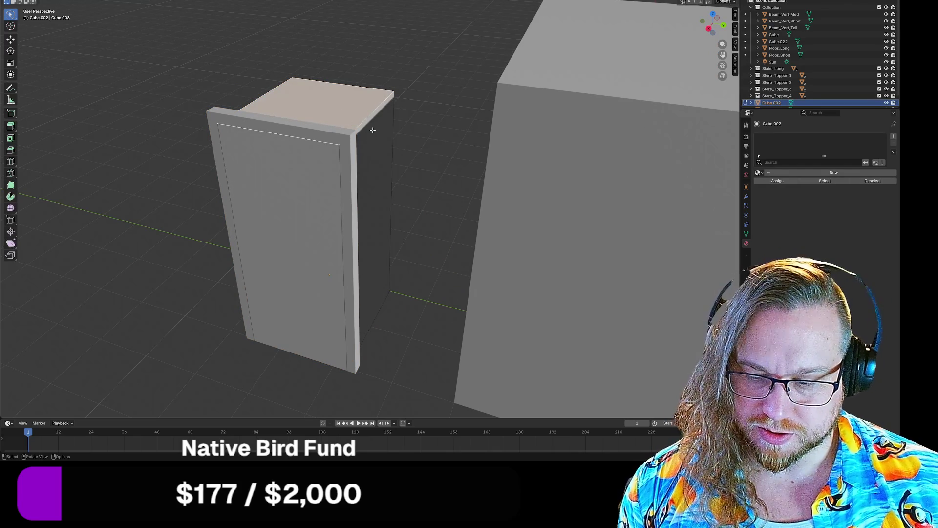
left_click(370, 124, "alt")
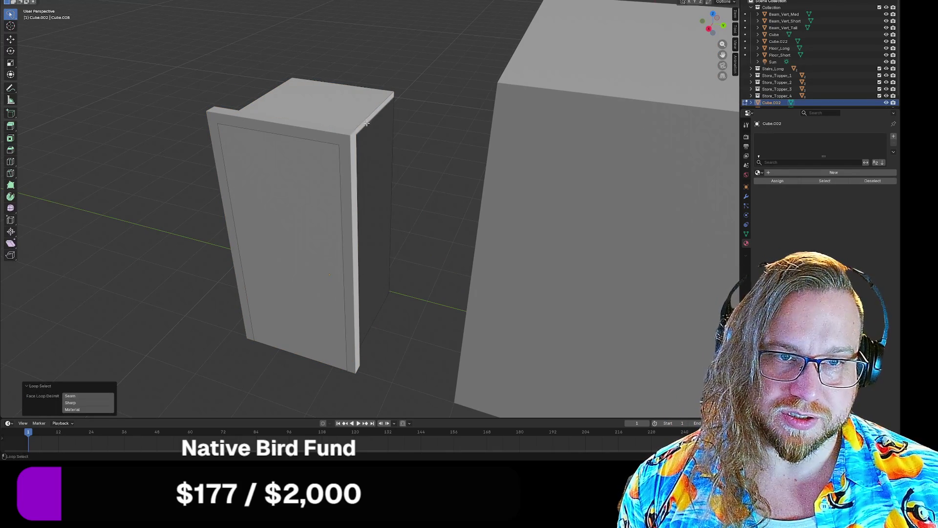
left_click(367, 123, "alt")
middle_click_drag(368, 157, 379, 103)
mouse_move(361, 158)
middle_mouse_down()
mouse_move(360, 147)
mouse_move(356, 195)
mouse_move(369, 171)
mouse_move(358, 172)
middle_mouse_up()
key("e")
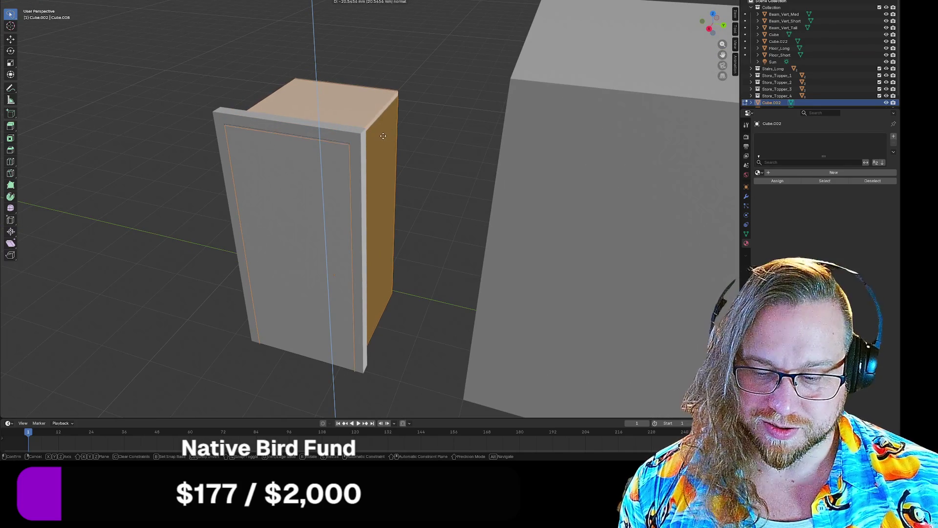
left_click(373, 137)
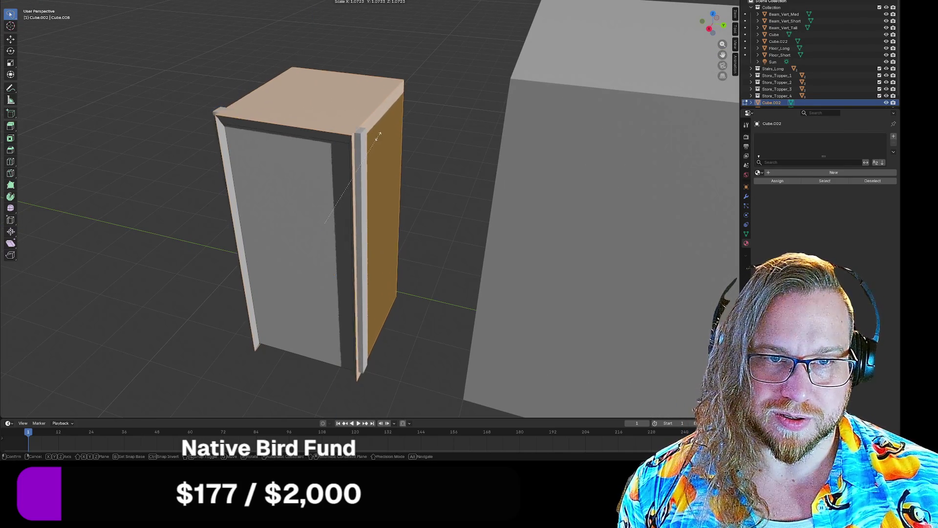
key("s")
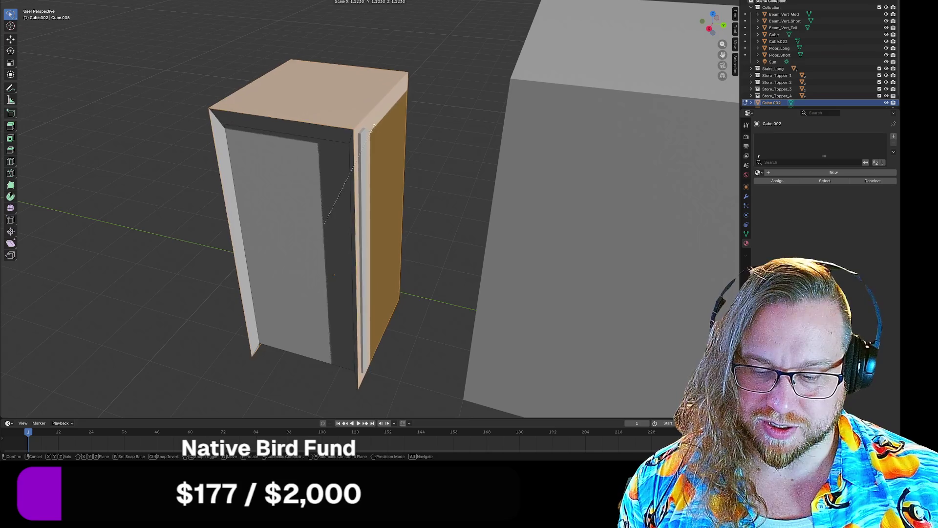
key("shift+x")
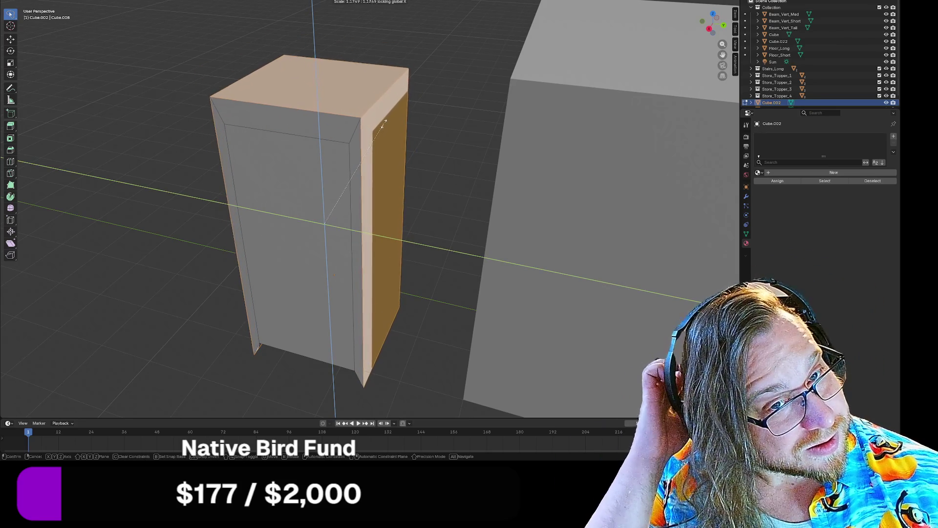
left_click(375, 130)
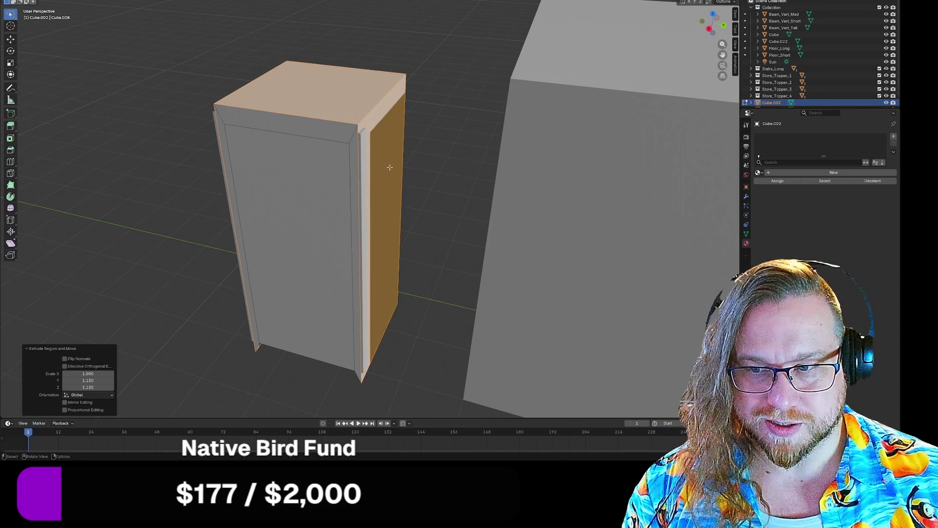
middle_click_drag(375, 130, 394, 162)
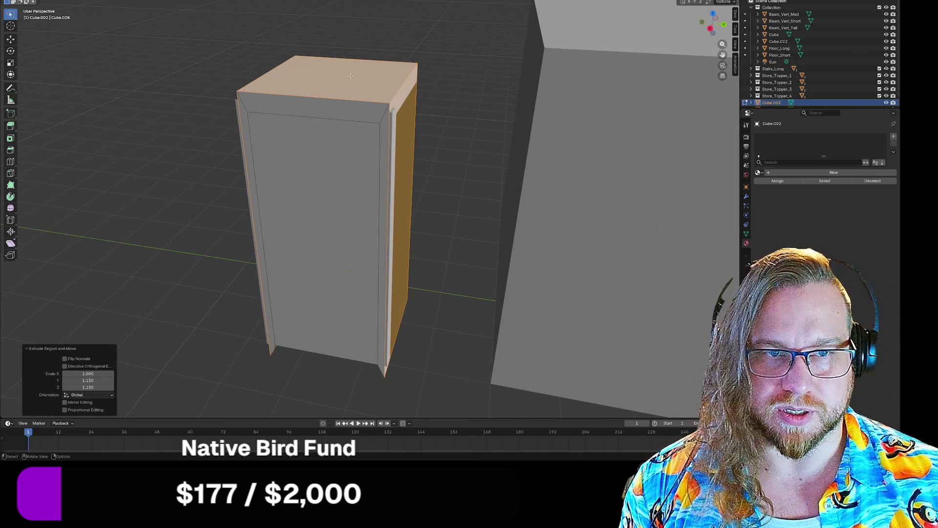
- Lower the top face 111.53 mm and shift both side faces along Y, about 36.6 mm
key("alt+a")
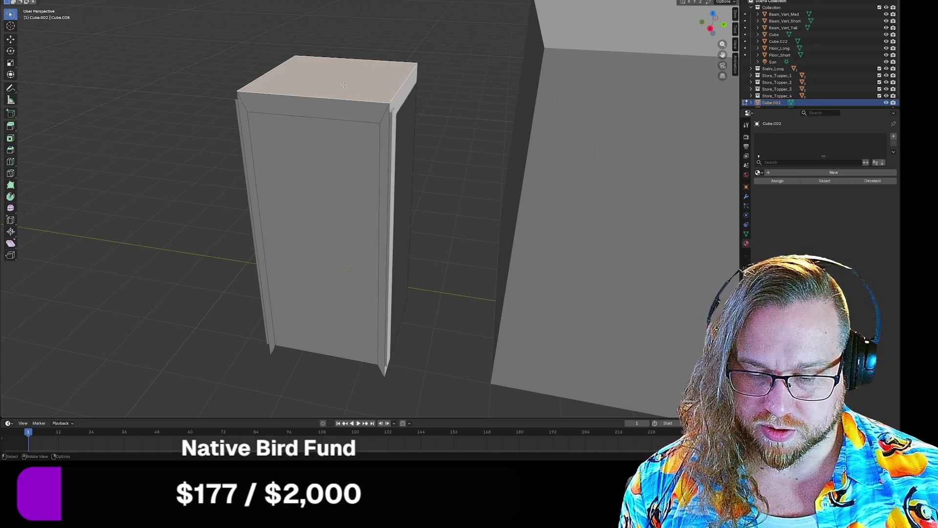
key("g")
key("z")
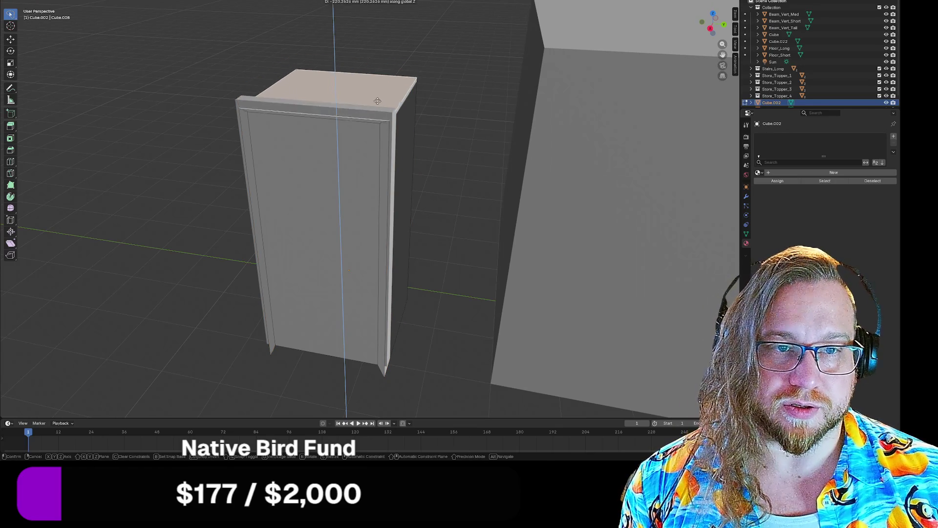
left_click(404, 166)
left_click(412, 131)
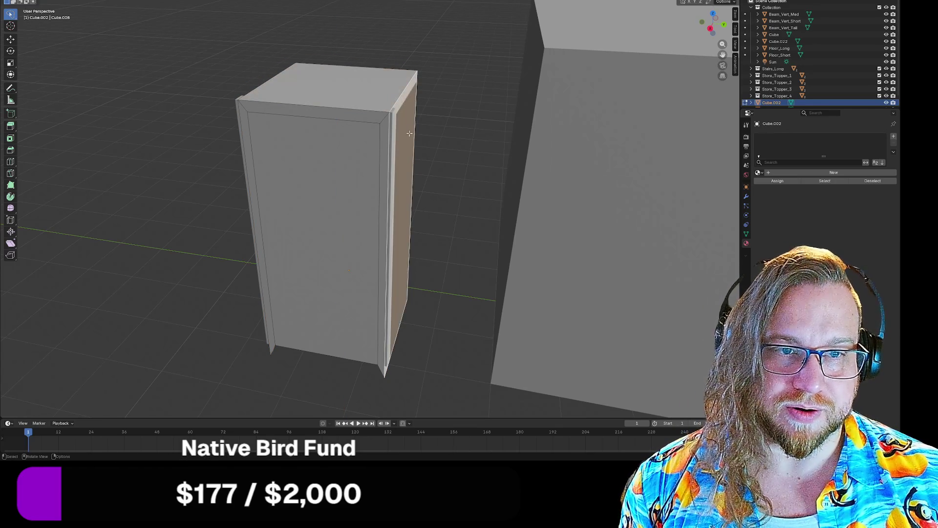
key("g")
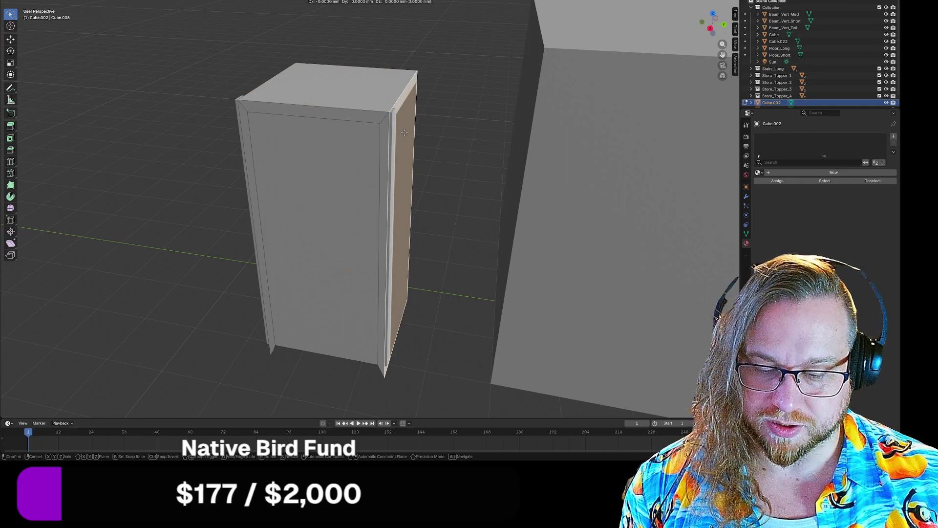
key("y")
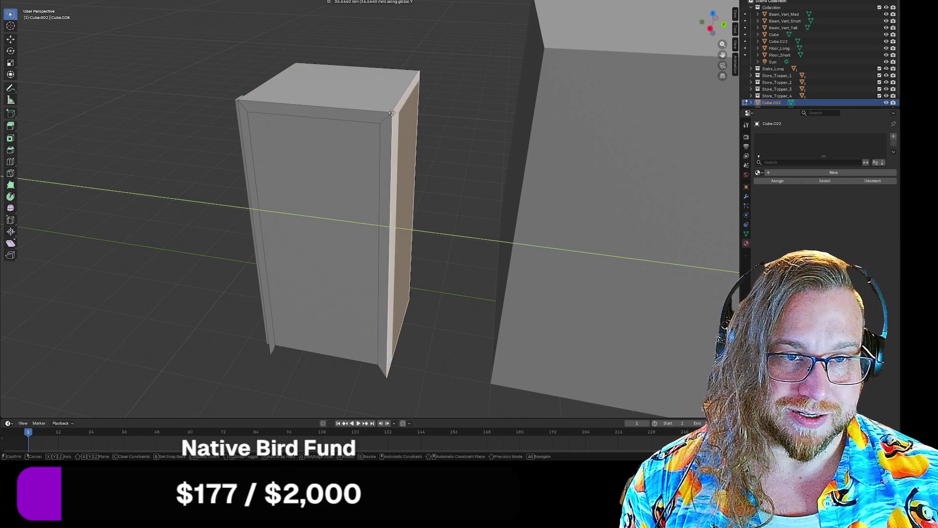
left_click(392, 113)
mouse_move(393, 112)
middle_mouse_down()
mouse_move(295, 140)
mouse_move(339, 125)
middle_mouse_up()
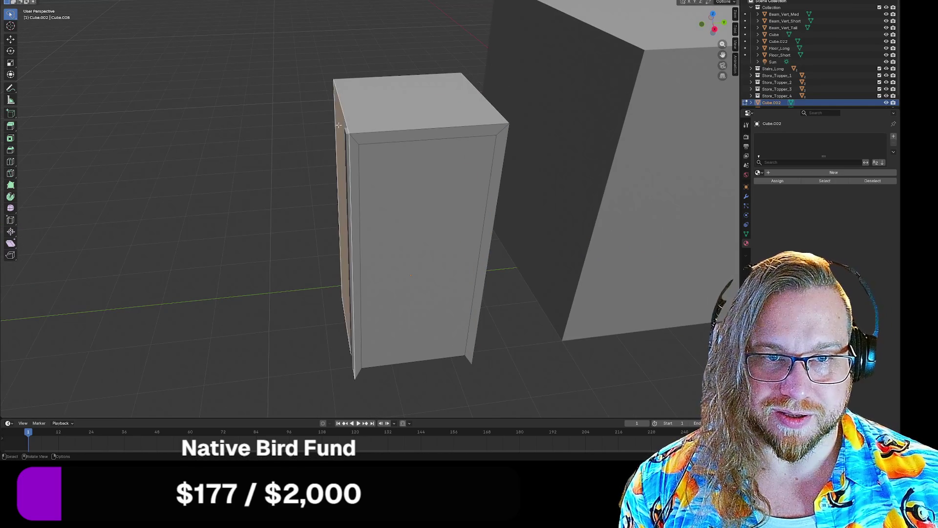
key("g")
key("y")
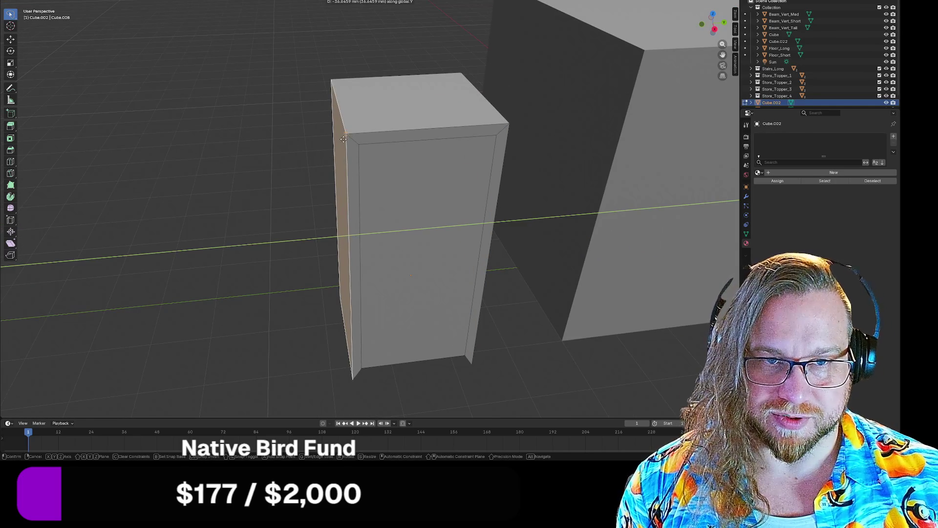
left_click(342, 137)
middle_click_drag(341, 138, 370, 168)
- Leave Edit Mode, hide the box and delete the leftover thin slab Cube.003
key("Tab")
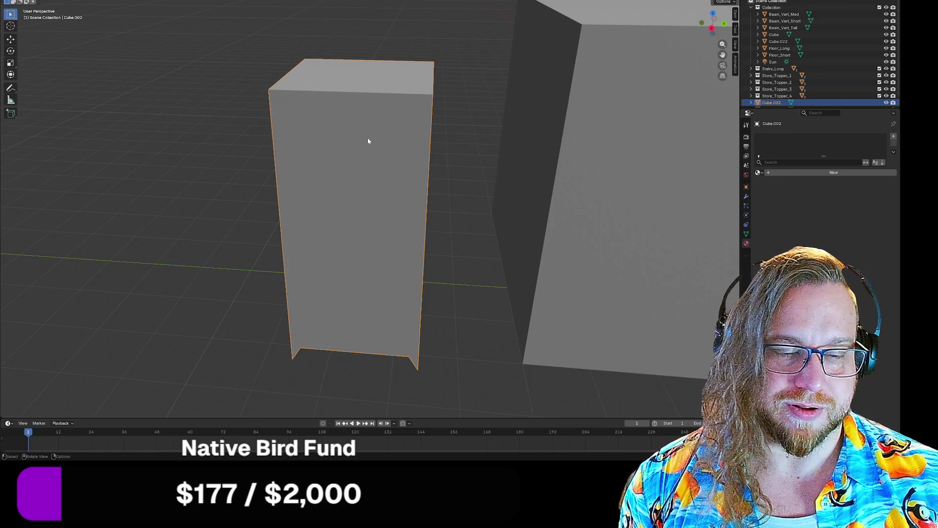
mouse_move(469, 142)
middle_mouse_down()
mouse_move(485, 105)
mouse_move(468, 143)
middle_mouse_up()
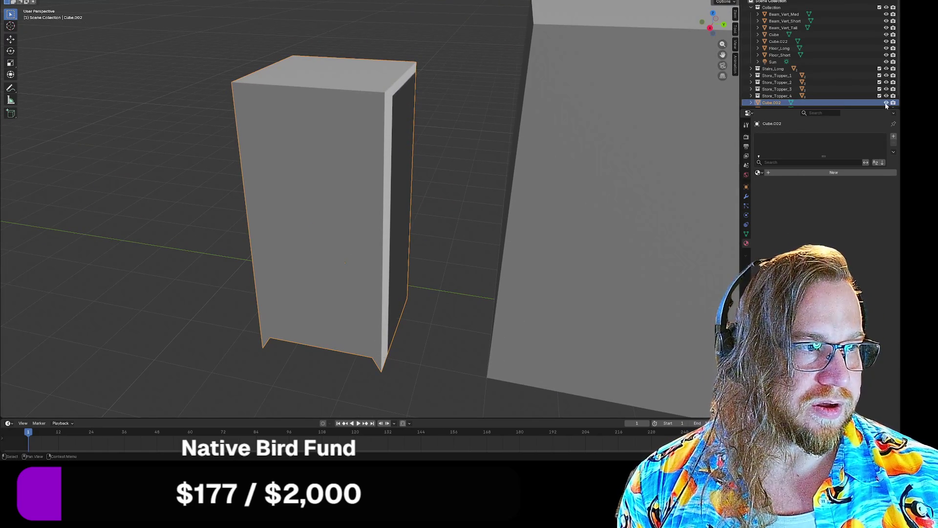
key("ctrl+z")
left_click(335, 172)
key("Delete")
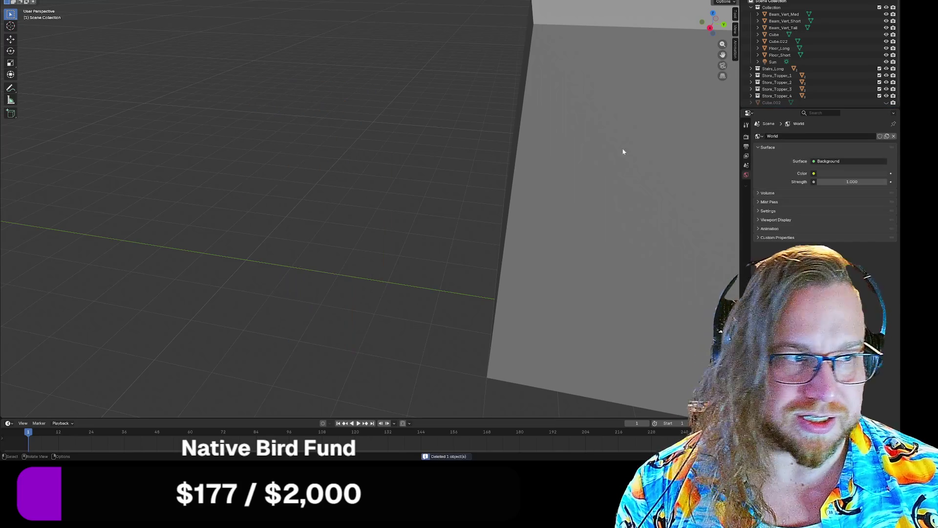
- Unhide the framed box and enter its Edit Mode
left_click(886, 100)
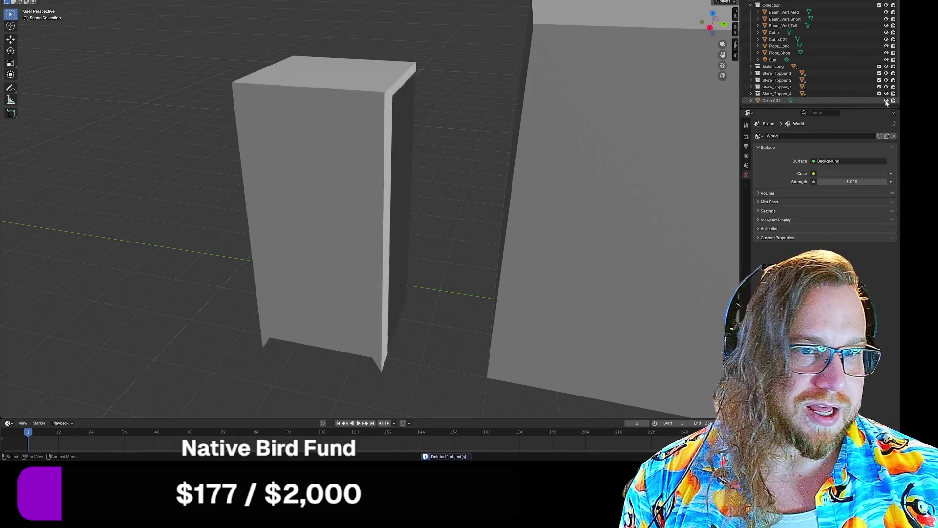
mouse_move(371, 195)
middle_mouse_down()
mouse_move(394, 199)
mouse_move(382, 188)
mouse_move(379, 161)
mouse_move(415, 204)
middle_mouse_up()
left_click(375, 177)
key("Tab")
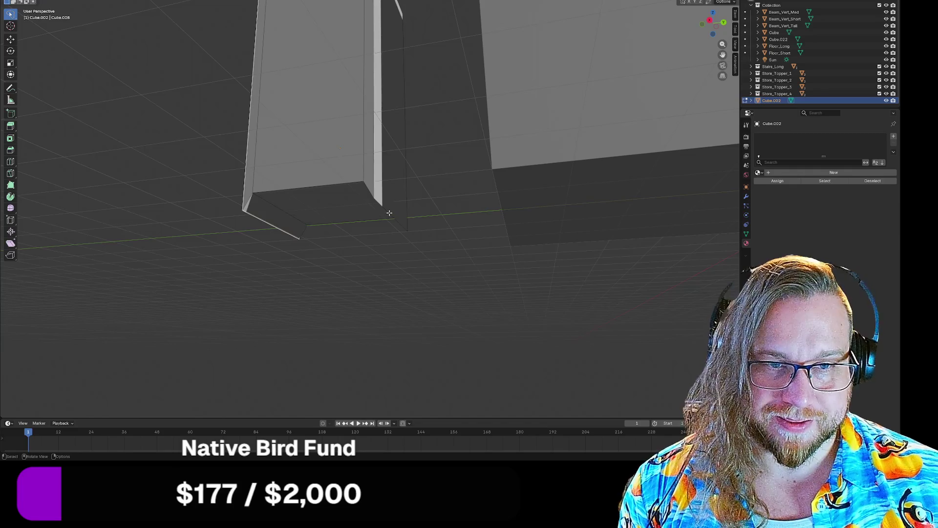
left_click(388, 210)
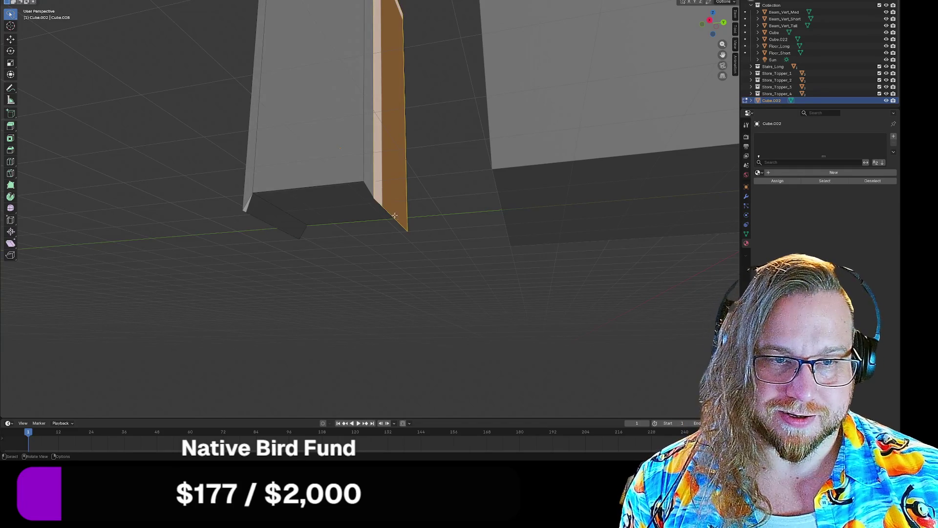
- Raise the frame's bottom-left and bottom-right edges vertically until they sit flush
key("alt+a")
left_click(251, 210)
left_click(386, 215, "shift")
middle_click_drag(327, 249, 337, 257)
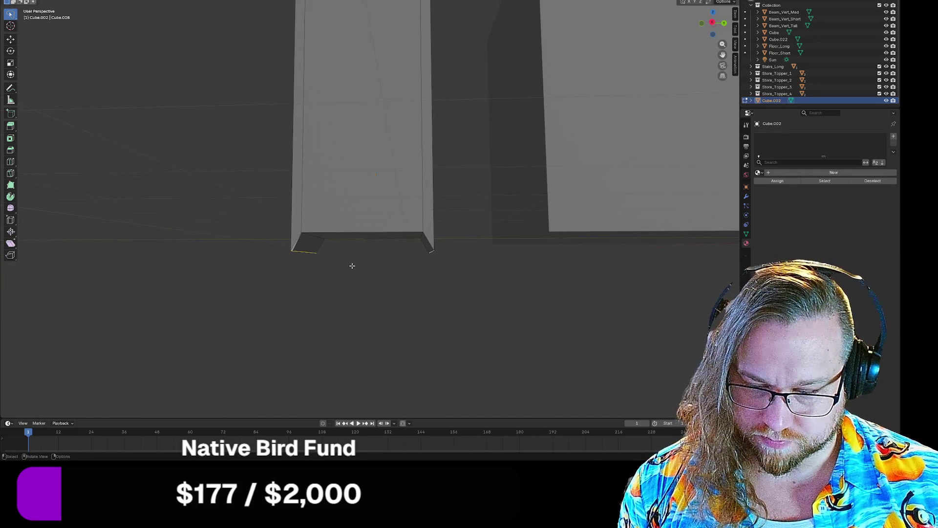
key("g")
key("z")
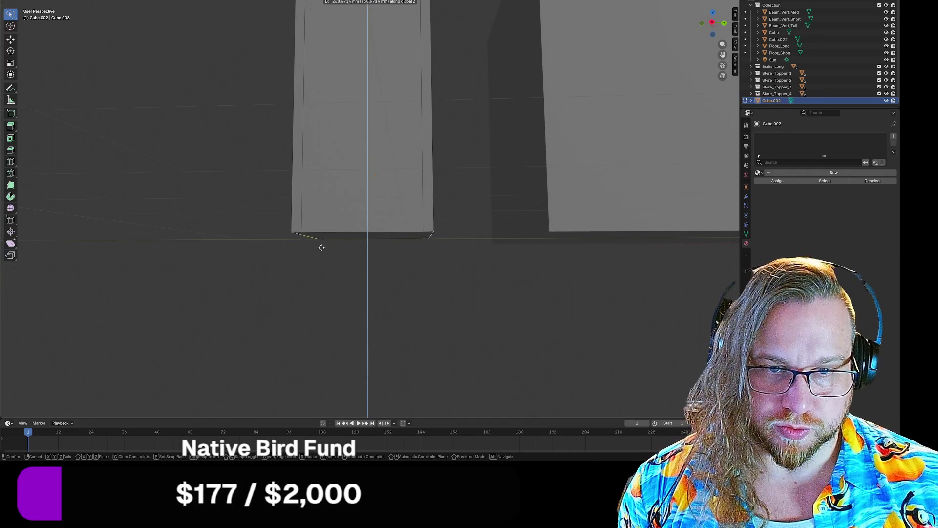
left_click(299, 256)
key("alt+a")
mouse_move(226, 206)
middle_mouse_down()
mouse_move(205, 222)
mouse_move(226, 221)
mouse_move(237, 205)
mouse_move(228, 208)
middle_mouse_up()
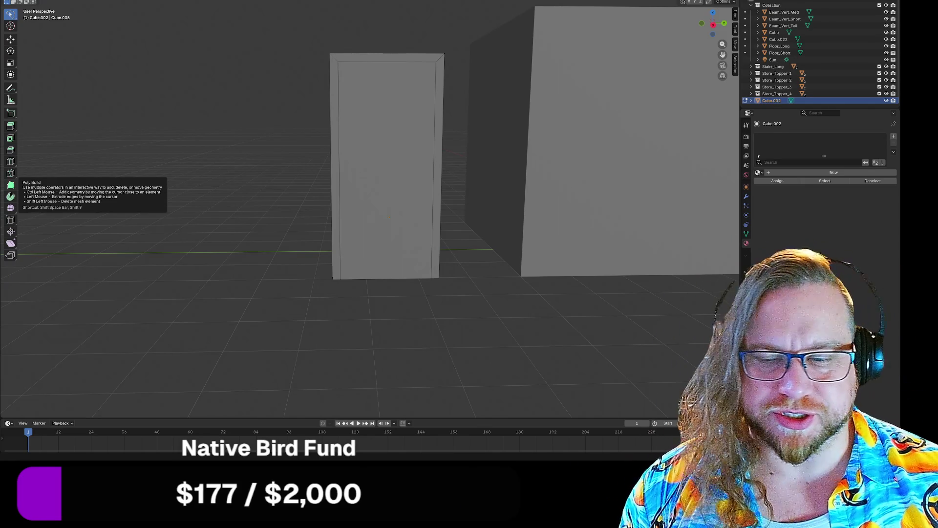
mouse_move(225, 117)
middle_mouse_down()
mouse_move(243, 142)
mouse_move(255, 137)
mouse_move(319, 157)
mouse_move(308, 174)
mouse_move(334, 172)
middle_mouse_up()
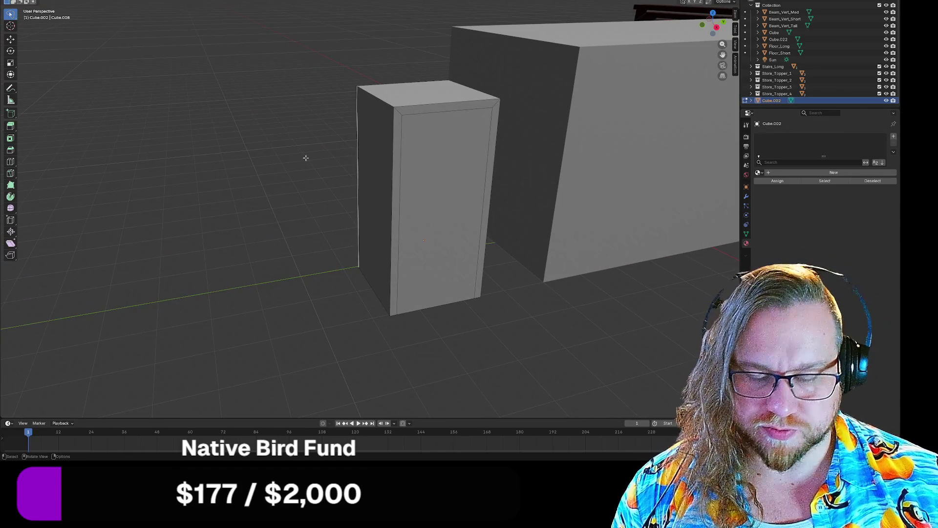
left_click(379, 165)
left_click(430, 92)
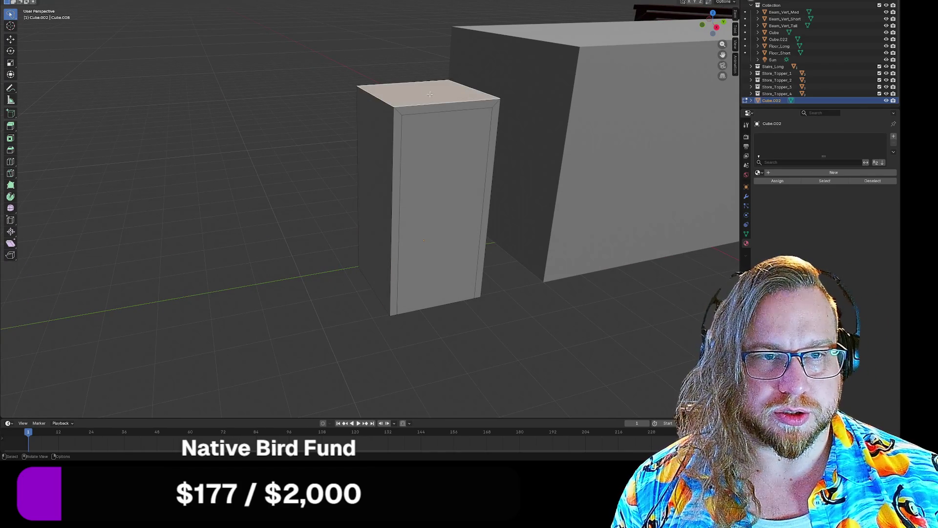
left_click(368, 184, "shift")
middle_click_drag(368, 184, 243, 222, "shift")
left_click(405, 178, "shift")
middle_click_drag(405, 178, 328, 207)
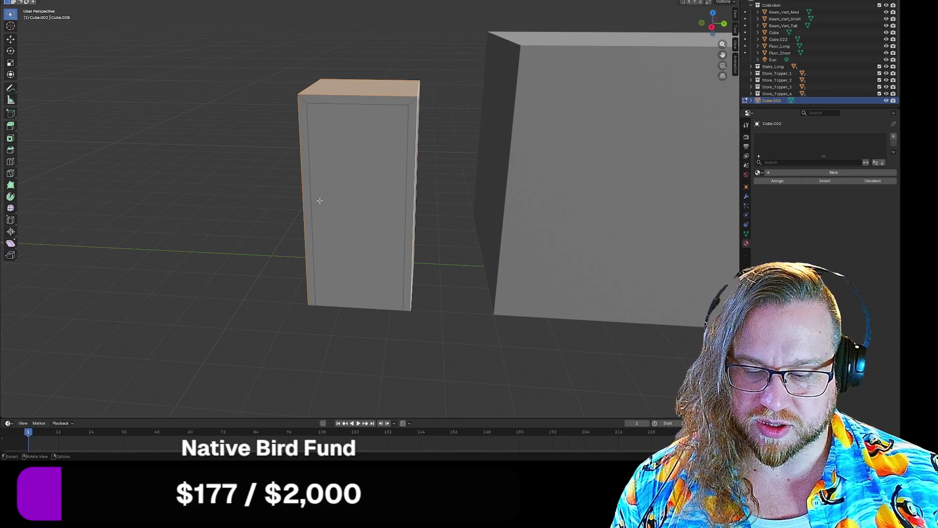
key("s")
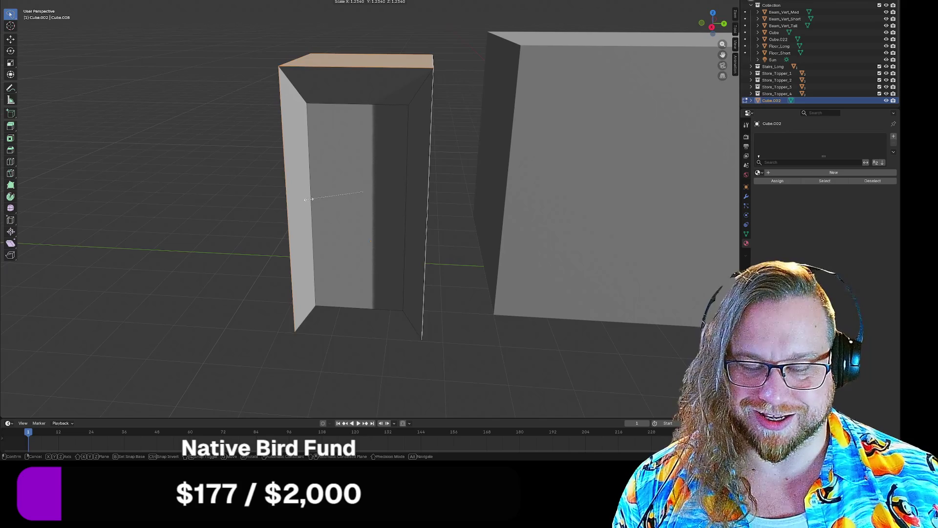
key("shift+x")
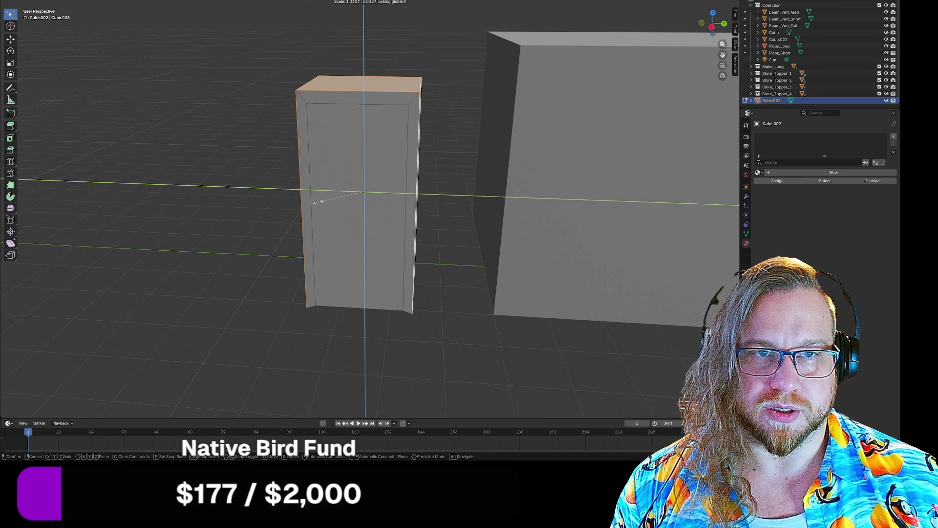
type("1")
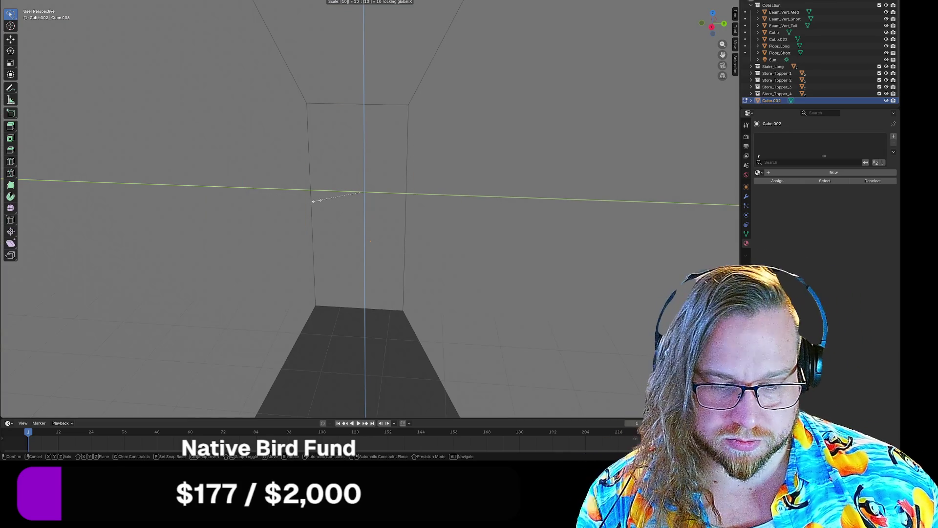
type(".5")
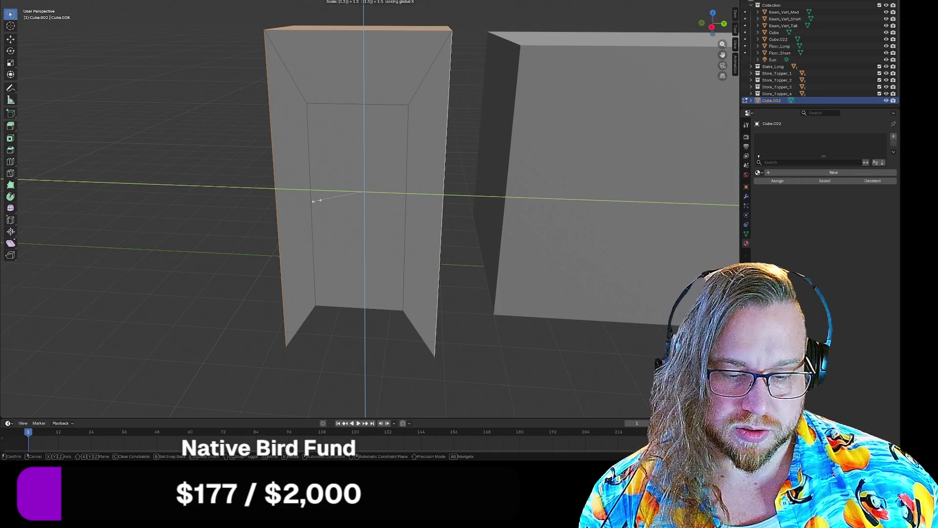
key("BackSpace")
type("5")
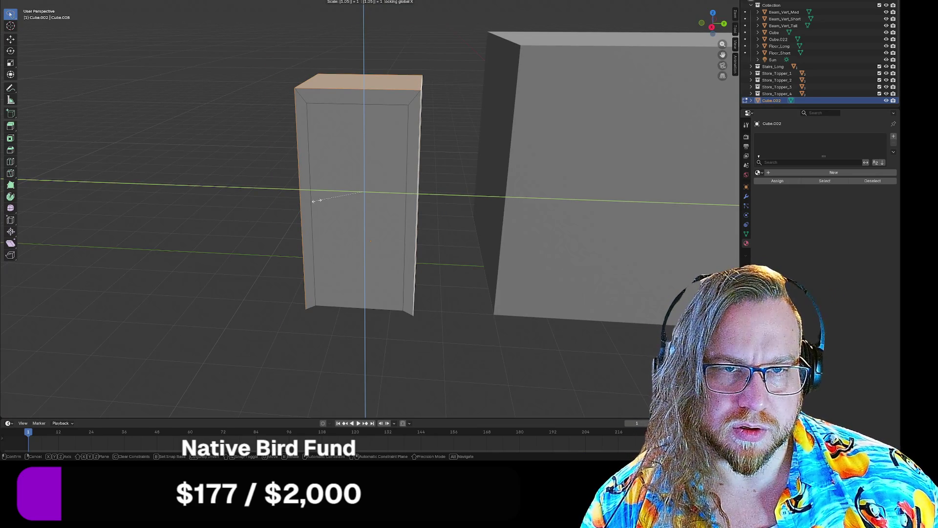
key("BackSpace")
key("BackSpace")
key("BackSpace")
key("BackSpace")
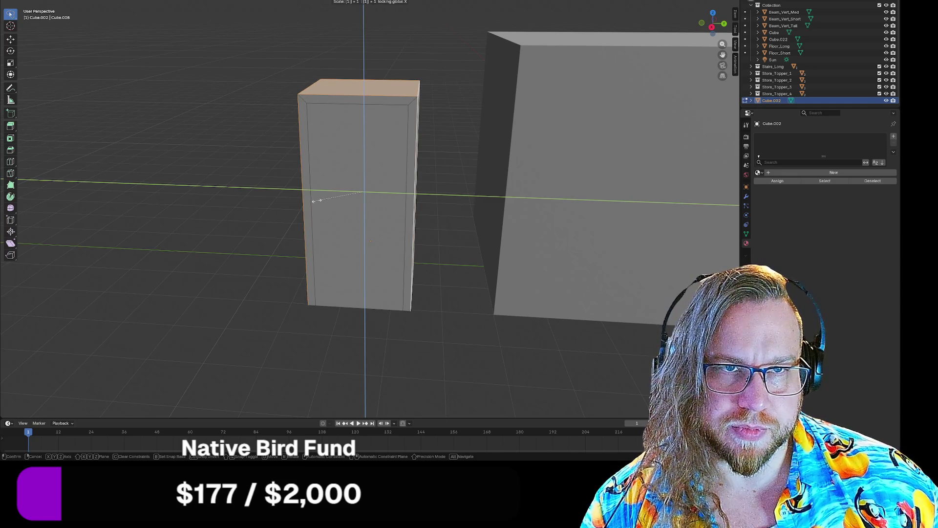
left_click(317, 201)
left_click(241, 241)
mouse_move(241, 241)
middle_mouse_down()
mouse_move(254, 226)
mouse_move(234, 220)
mouse_move(247, 241)
mouse_move(322, 248)
mouse_move(272, 235)
middle_mouse_up()
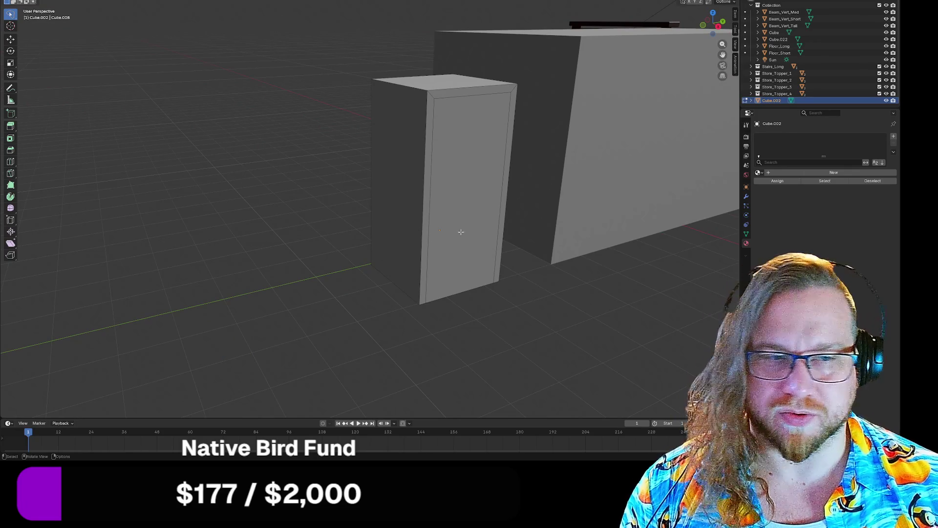
- Extrude the door's front panel face 50 mm inward, after undoing a trial X move
left_click(474, 188)
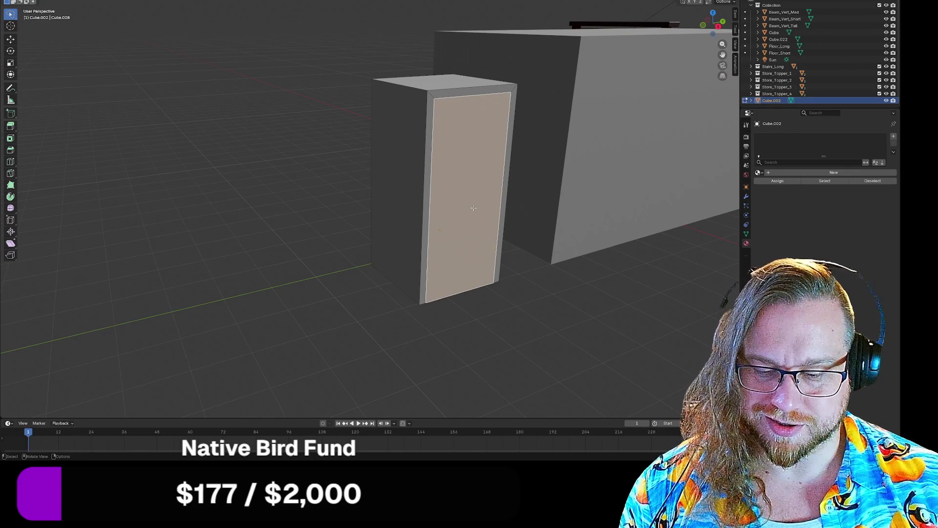
key("g")
key("x")
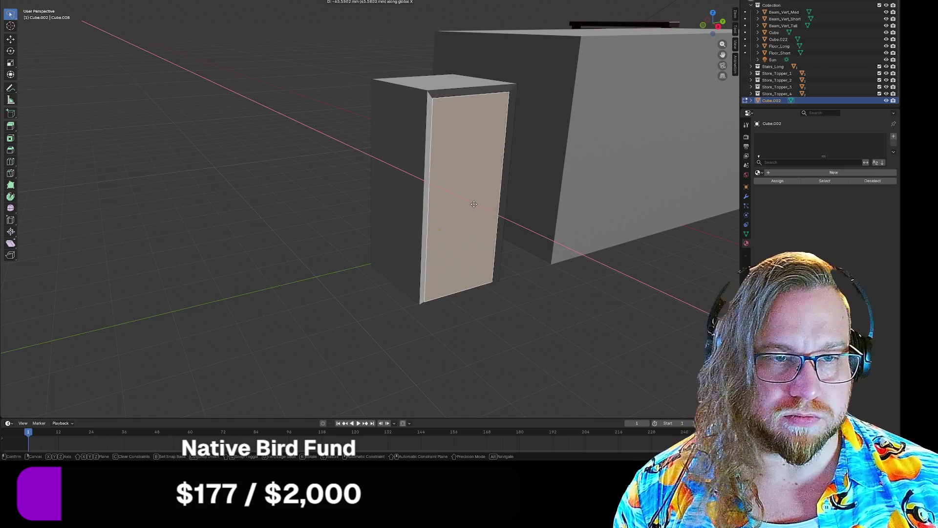
left_click(497, 245)
key("ctrl+z")
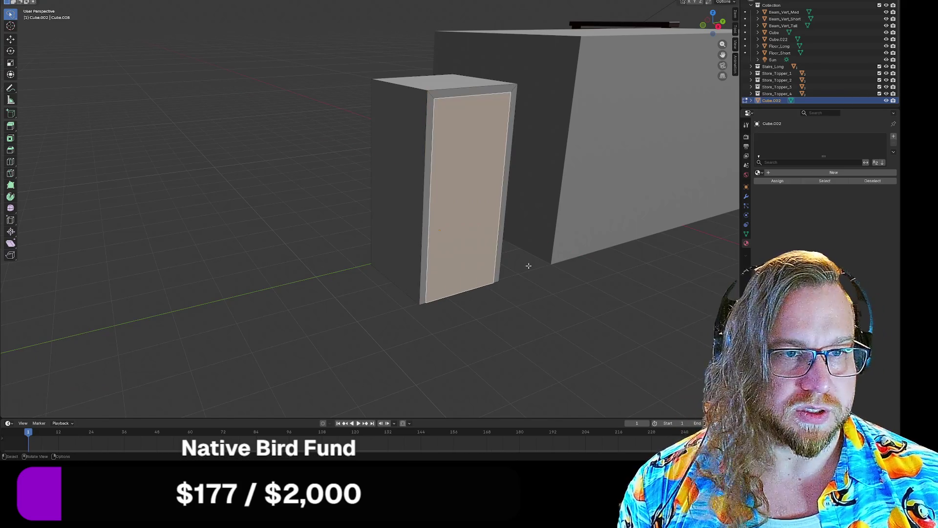
key("e")
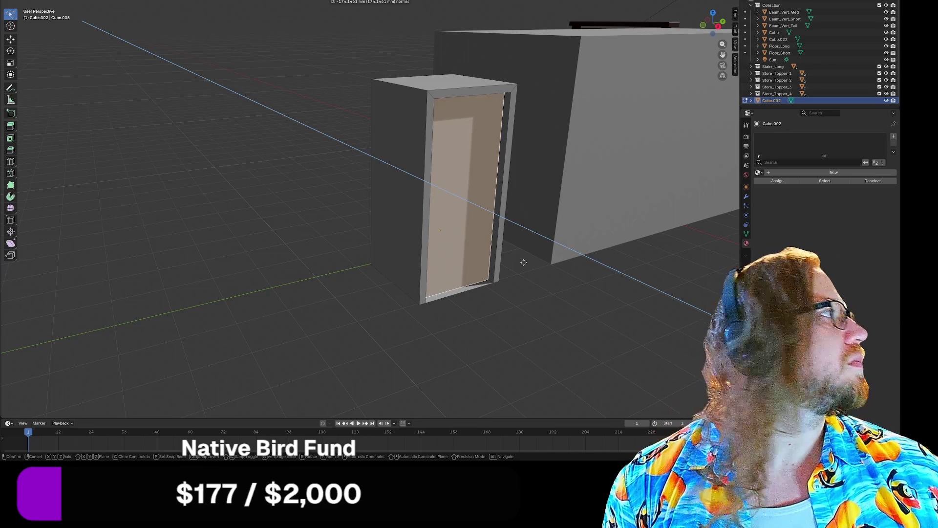
type("-150")
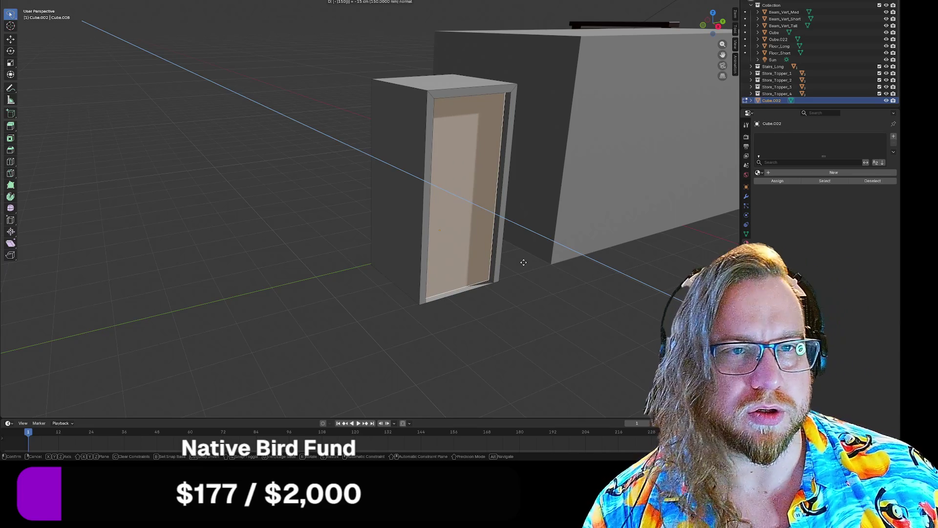
key("BackSpace")
key("BackSpace")
type("0")
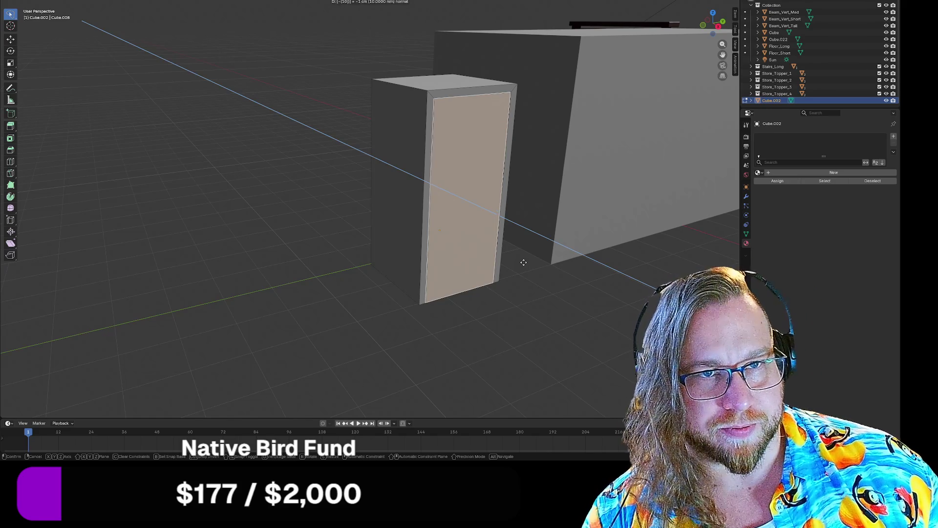
key("BackSpace")
key("BackSpace")
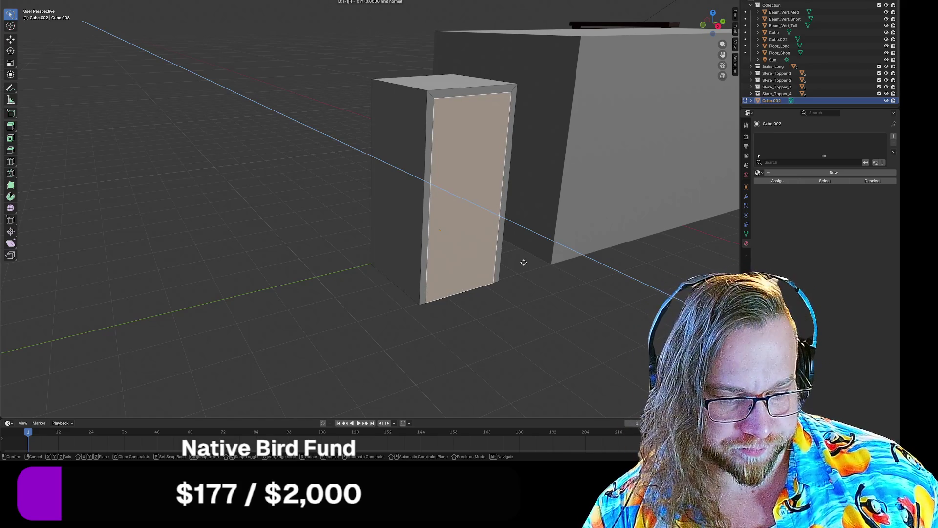
type("50")
key("Return")
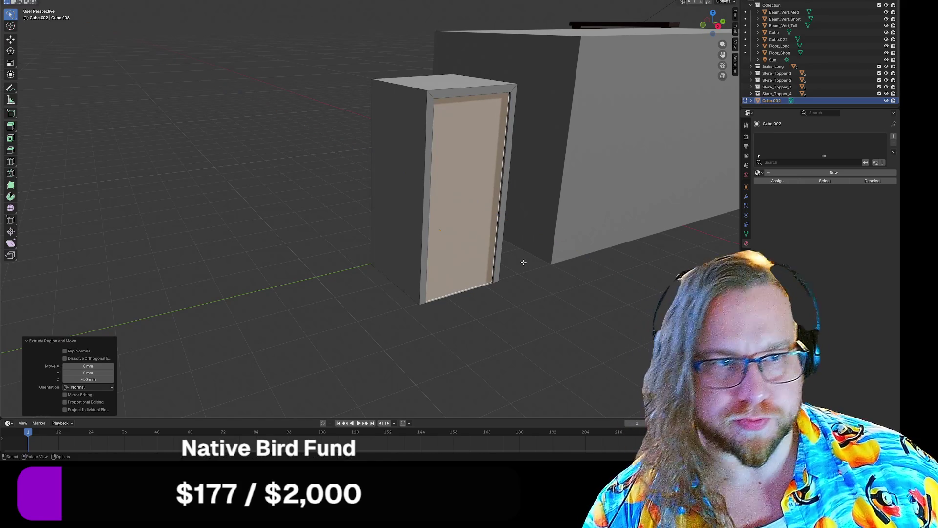
- Select the box's front face, then its left, top and right front edges
key("Tab")
mouse_move(320, 168)
middle_mouse_down()
mouse_move(279, 160)
mouse_move(259, 185)
mouse_move(402, 182)
middle_mouse_up()
middle_click_drag(390, 120, 395, 142)
left_click(371, 119)
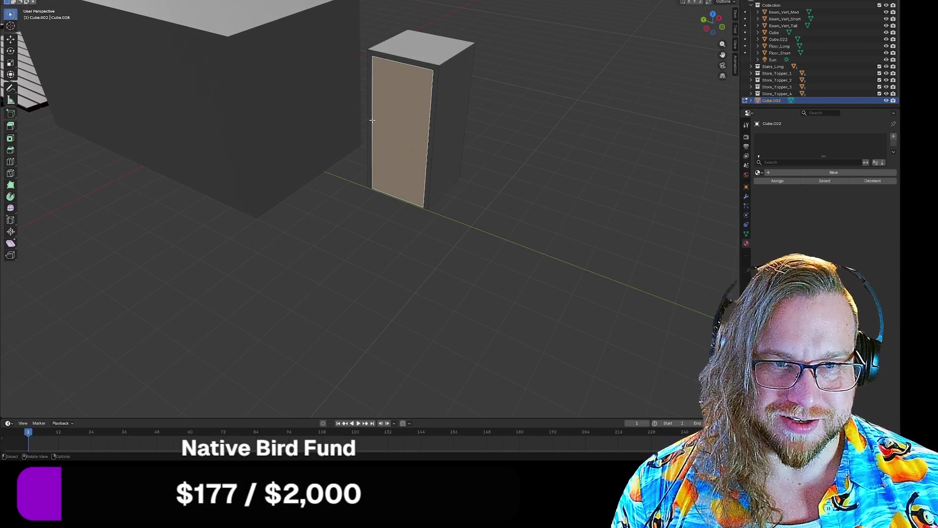
left_click(372, 92)
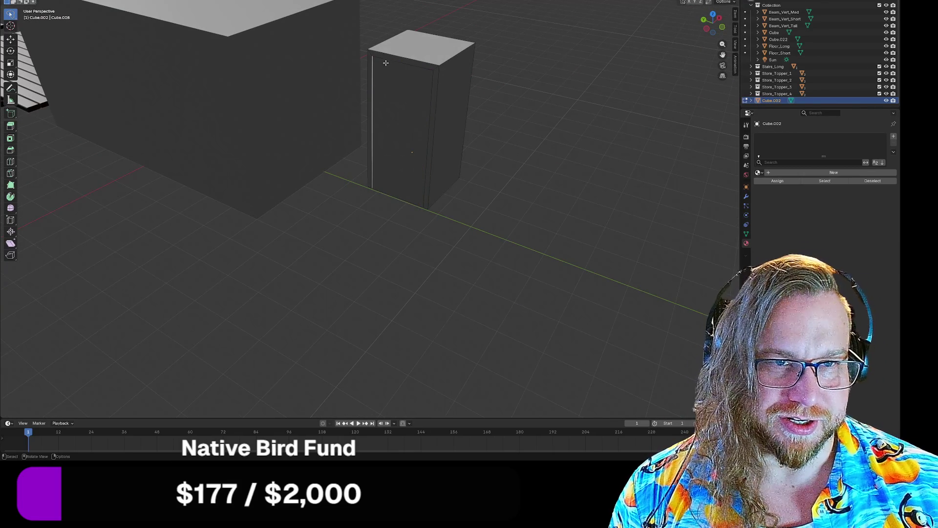
left_click(382, 56, "shift")
left_click(431, 77, "shift")
- Dissolve the selected front frame edges and select the box's front face
right_click(422, 83)
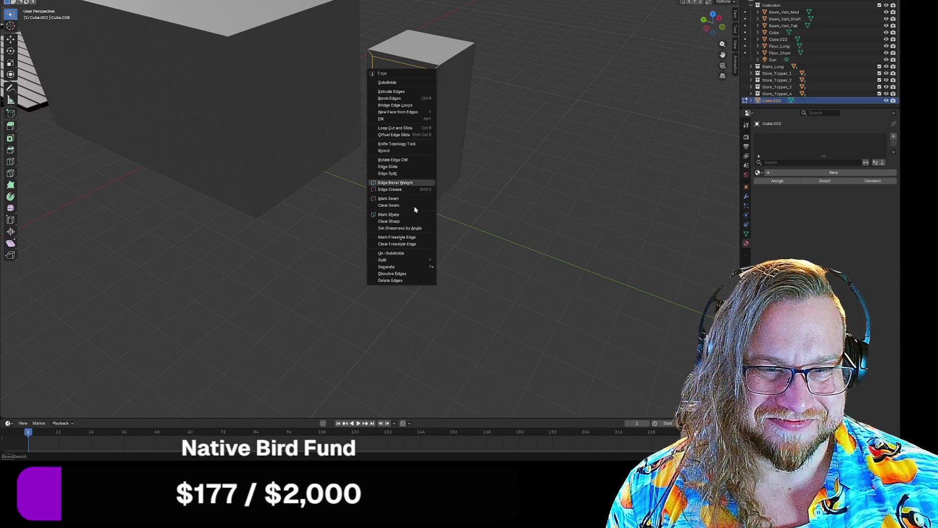
left_click(393, 273)
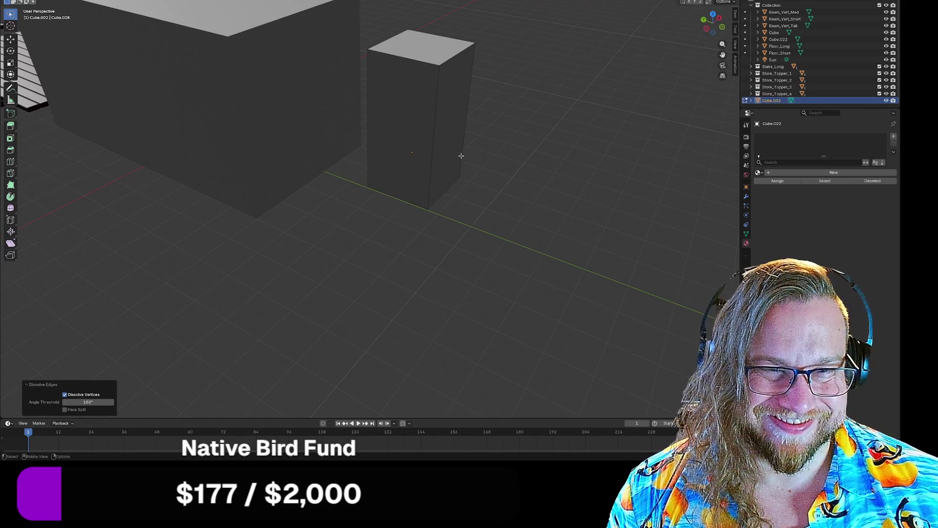
left_click(407, 129)
mouse_move(415, 142)
middle_mouse_down()
mouse_move(456, 153)
mouse_move(426, 146)
middle_mouse_up()
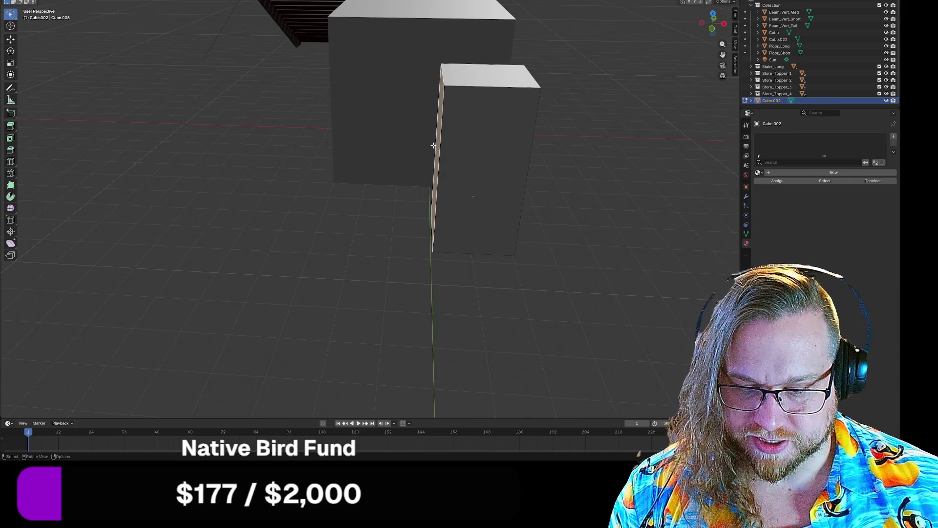
- Snap the front face along X to 1855 mm, flattening the box into a thin slab
key("g")
key("x")
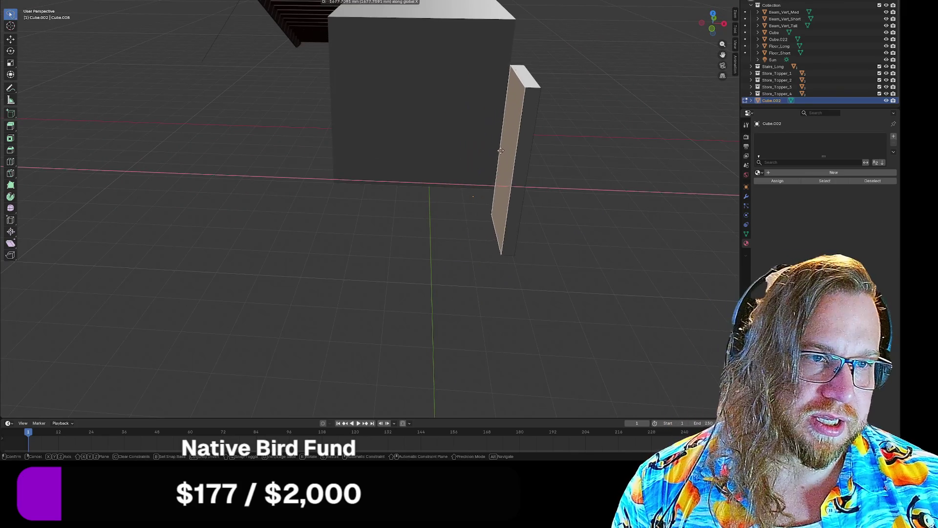
key("ctrl")
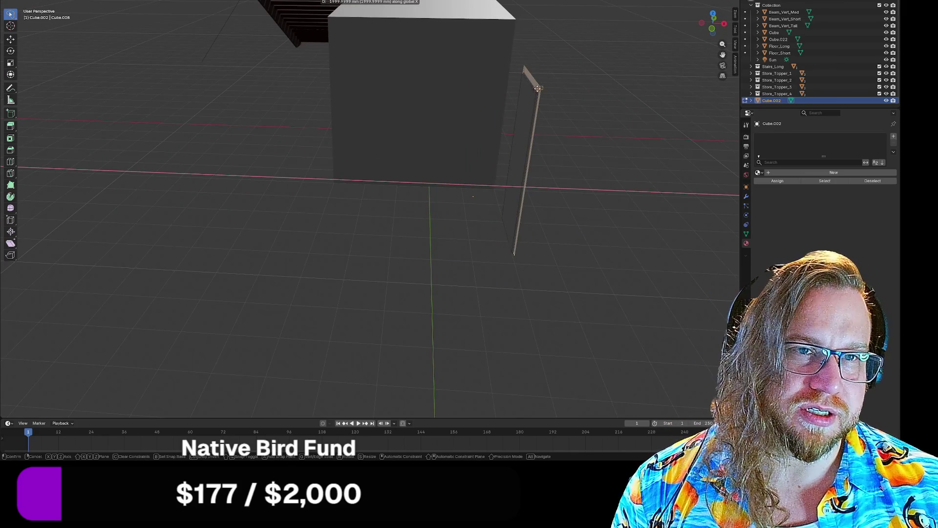
type("1855")
left_click(510, 94)
mouse_move(601, 154)
middle_mouse_down()
mouse_move(528, 144)
mouse_move(424, 295)
mouse_move(432, 311)
mouse_move(462, 308)
mouse_move(435, 318)
mouse_move(411, 307)
mouse_move(454, 304)
middle_mouse_up()
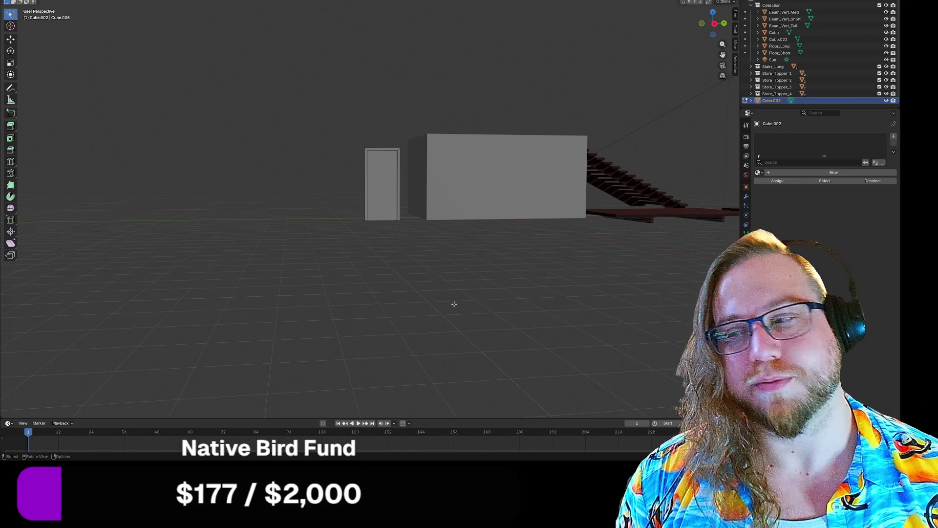
mouse_move(352, 208)
middle_mouse_down()
mouse_move(412, 259)
mouse_move(372, 230)
mouse_move(354, 203)
mouse_move(370, 203)
mouse_move(360, 203)
middle_mouse_up()
scroll(352, 203, "up", 8)
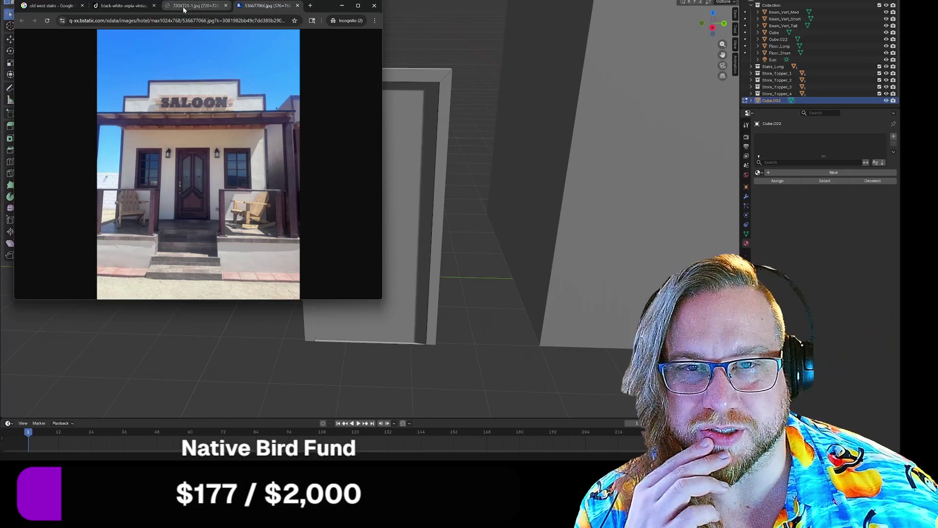
- Compare the western house, sepia saloon and old west stairs references, previewing the 3D Old Western House
left_click(186, 6)
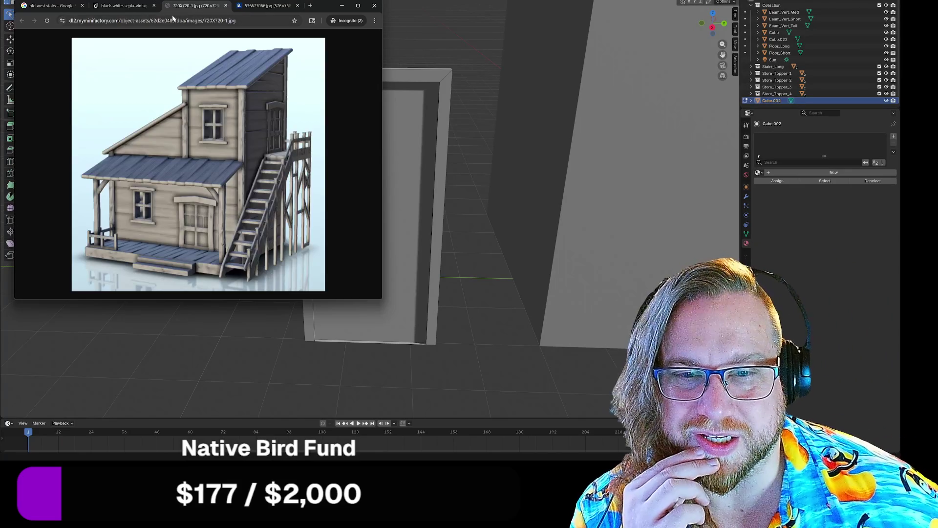
left_click(122, 5)
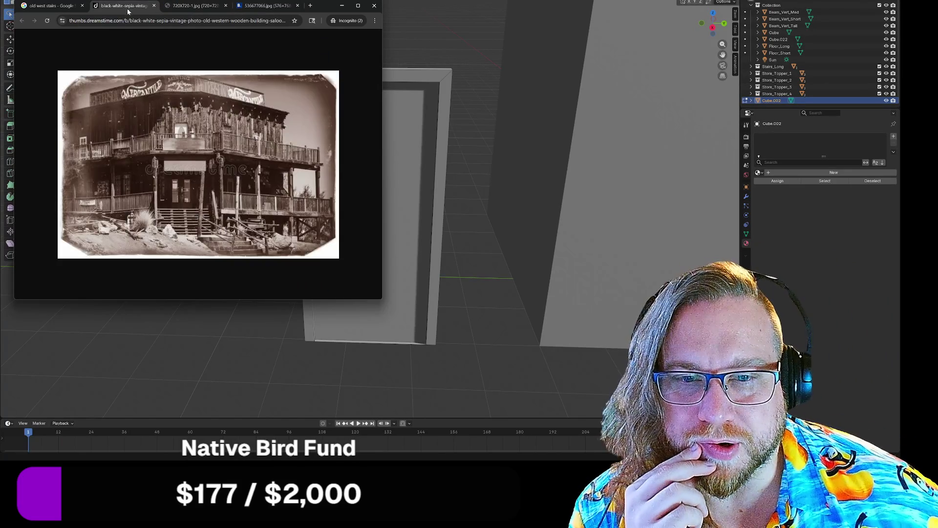
left_click(56, 7)
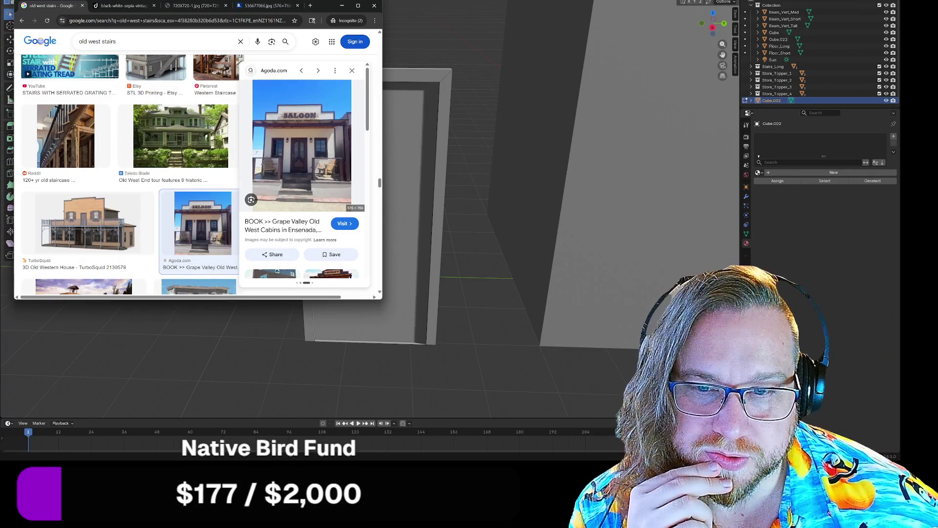
left_click(122, 235)
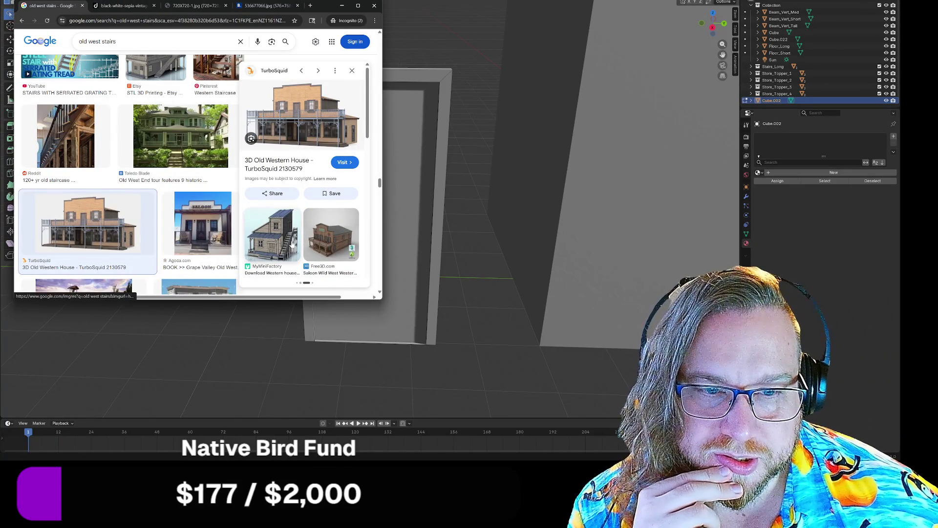
scroll(285, 241, "up", 5)
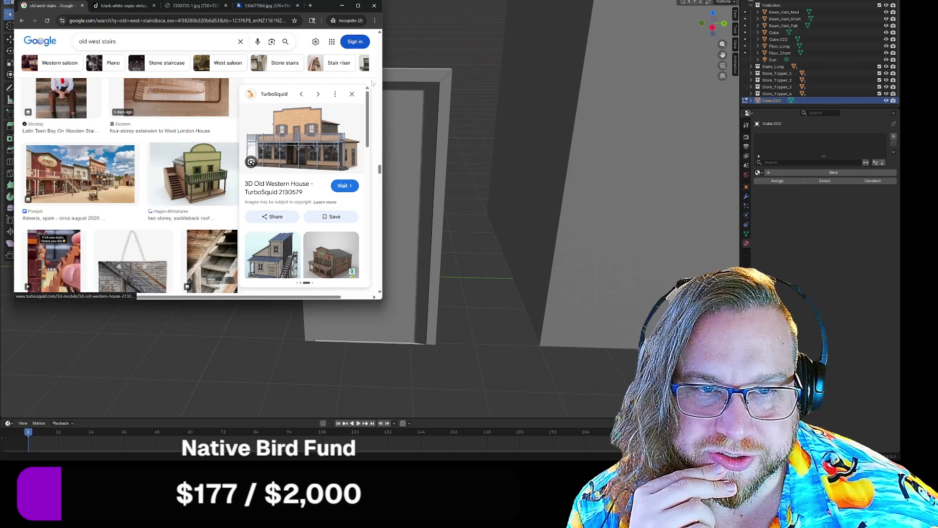
left_click(352, 94)
scroll(168, 176, "up", 3)
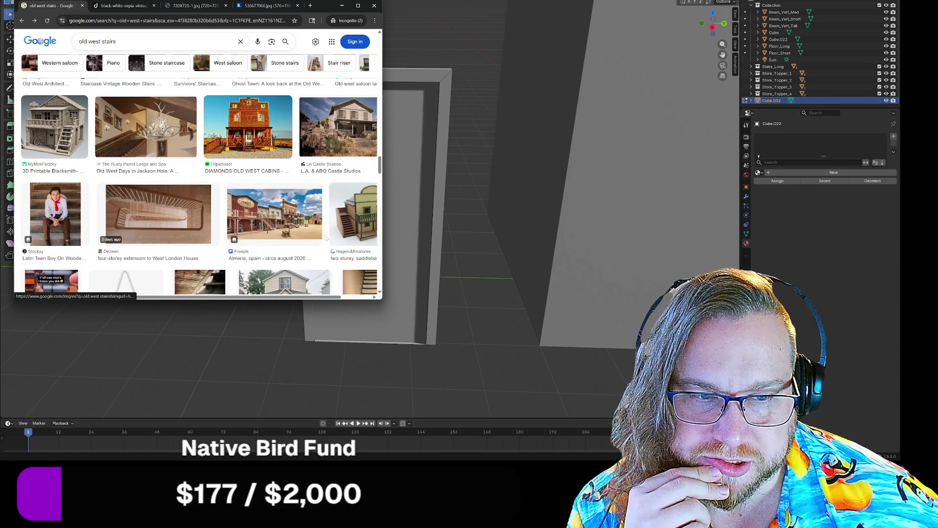
mouse_move(254, 297)
left_mouse_down()
mouse_move(291, 297)
mouse_move(244, 297)
left_mouse_up()
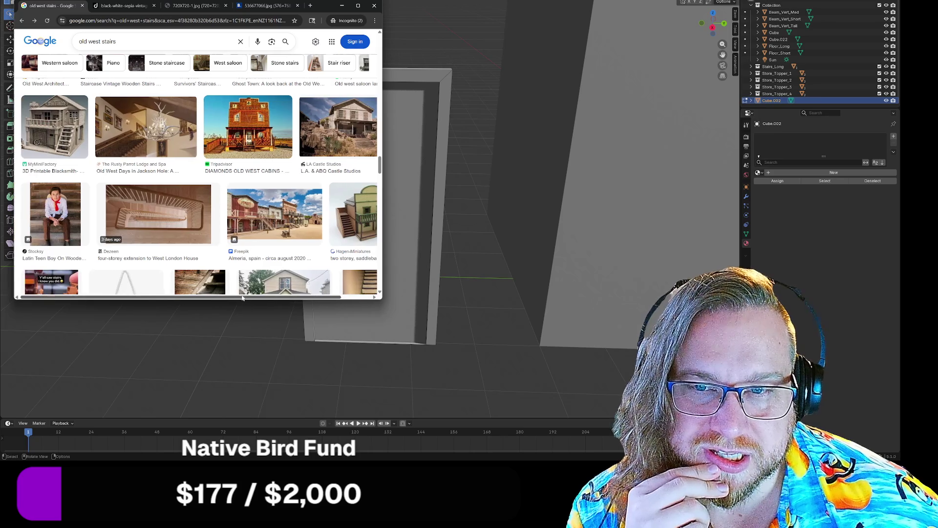
- Preview the blacksmith building image, revisit the saloon and house tabs, then close Chrome
left_click(53, 127)
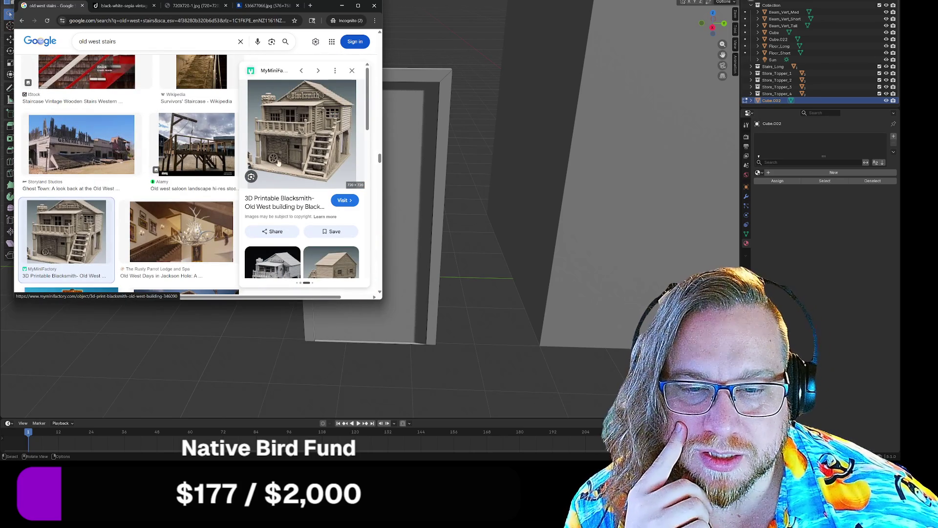
left_click(301, 10)
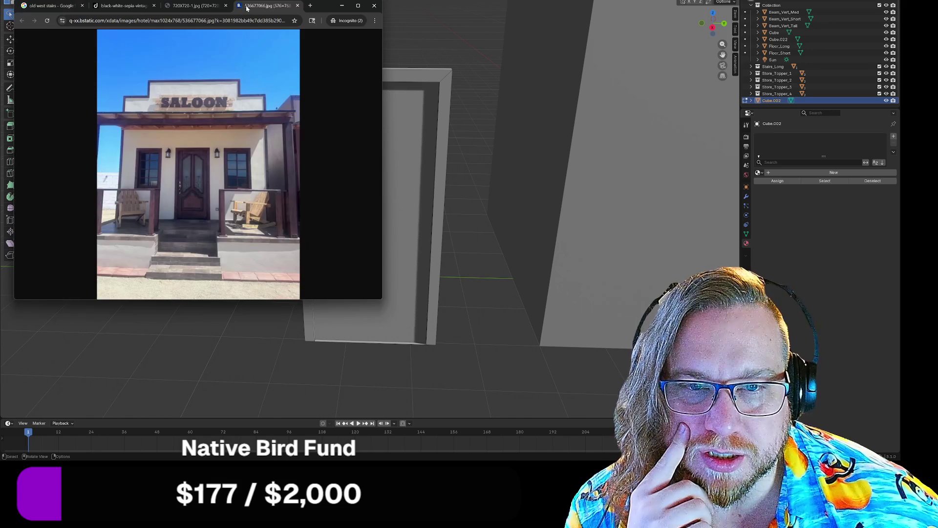
left_click(210, 6)
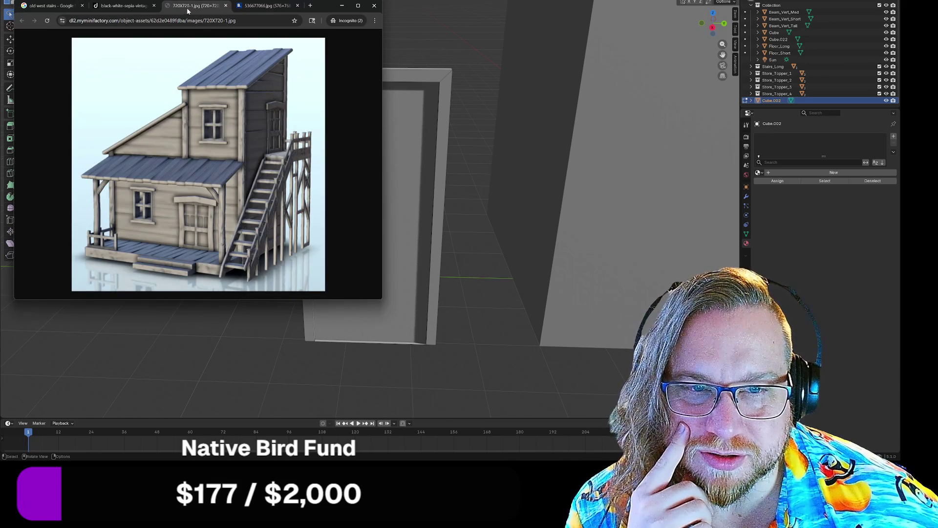
left_click(127, 8)
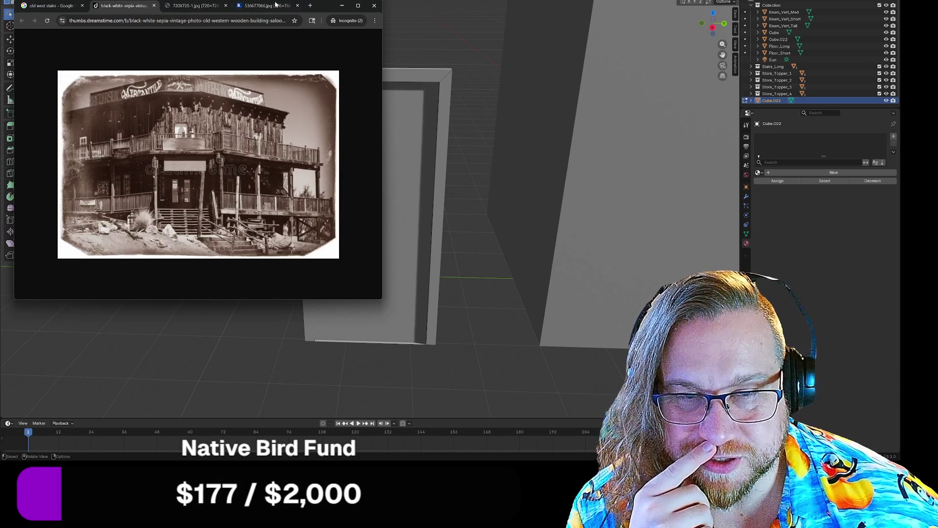
left_click(374, 5)
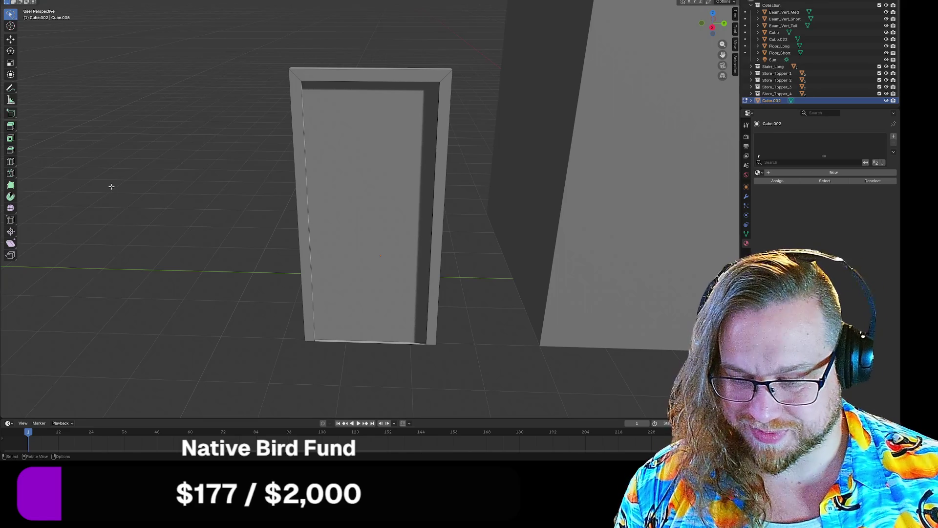
- Zoom out to the whole scene, select the door frame and return to Object Mode
mouse_move(498, 209)
middle_mouse_down()
mouse_move(359, 217)
mouse_move(342, 209)
mouse_move(314, 163)
mouse_move(230, 175)
middle_mouse_up()
scroll(359, 218, "down", 4)
scroll(326, 184, "down", 3)
left_click(262, 200)
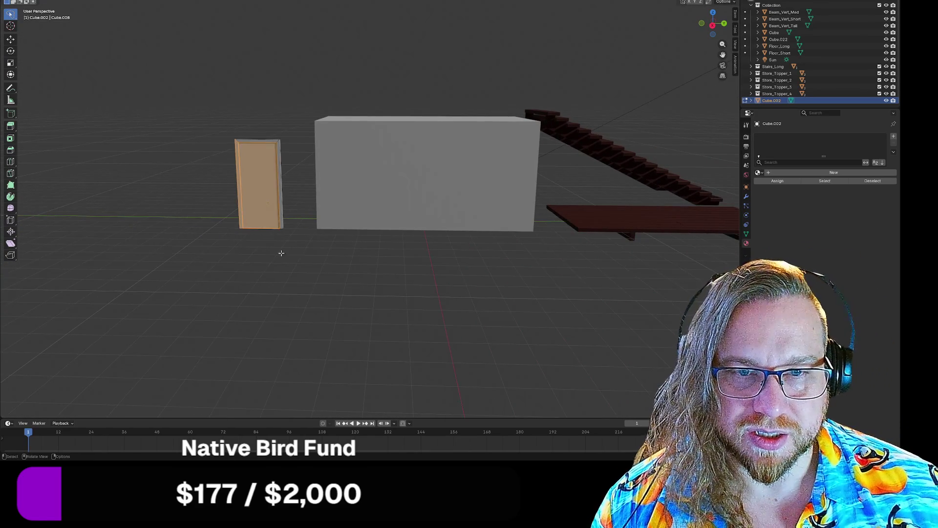
key("Tab")
- Move the door along X, then along Y, against the box building's right end
mouse_move(266, 178)
left_mouse_down()
mouse_move(508, 171)
mouse_move(535, 128)
mouse_move(560, 118)
mouse_move(546, 120)
mouse_move(462, 249)
mouse_move(496, 299)
mouse_move(482, 178)
mouse_move(342, 181)
mouse_move(362, 181)
mouse_move(306, 262)
mouse_move(301, 250)
left_mouse_up()
key("x")
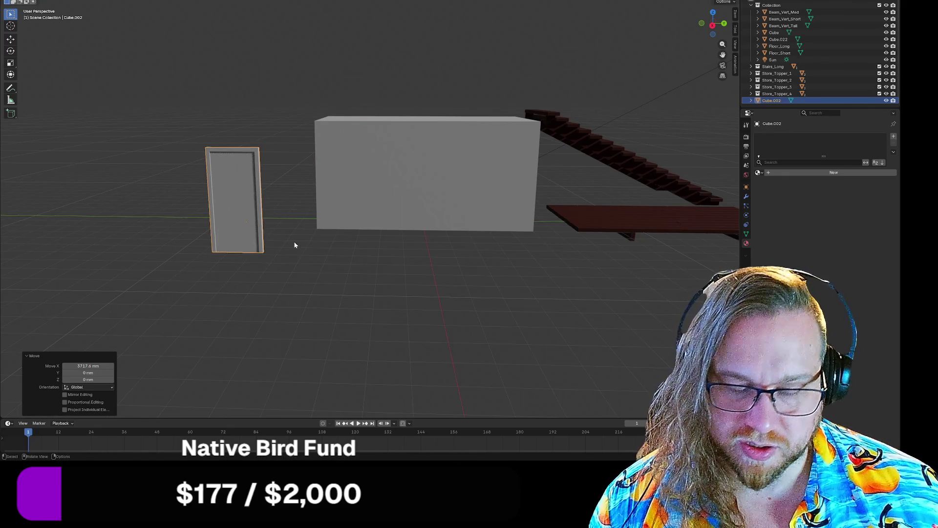
key("g")
left_click(530, 234)
key("g")
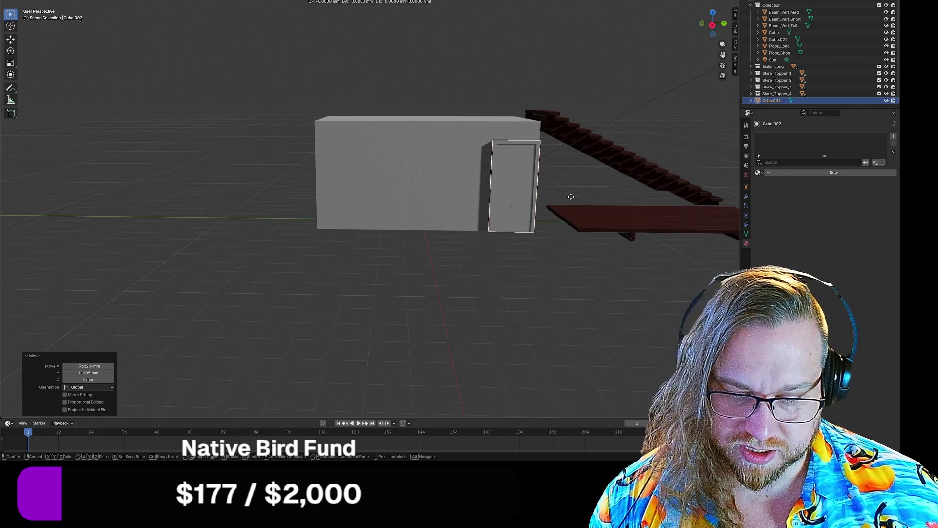
key("y")
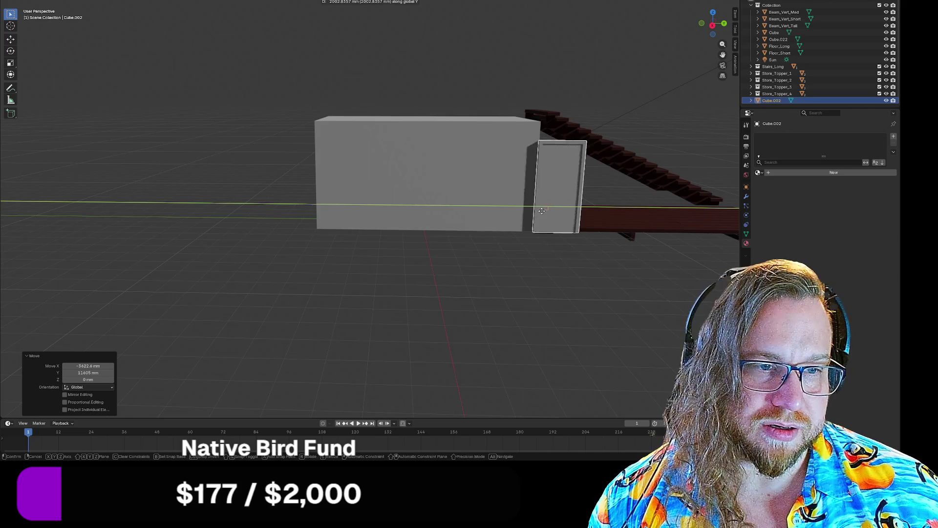
left_click(502, 295)
mouse_move(503, 294)
middle_mouse_down()
mouse_move(570, 284)
mouse_move(492, 274)
mouse_move(412, 292)
mouse_move(464, 296)
mouse_move(502, 294)
mouse_move(314, 278)
mouse_move(414, 199)
mouse_move(347, 269)
mouse_move(325, 268)
mouse_move(333, 268)
mouse_move(327, 278)
mouse_move(427, 274)
mouse_move(385, 280)
middle_mouse_up()
- Zoom the viewport in and out to inspect how the door sits on the building
scroll(412, 292, "up", 3)
scroll(423, 306, "down", 3)
scroll(352, 265, "up", 3)
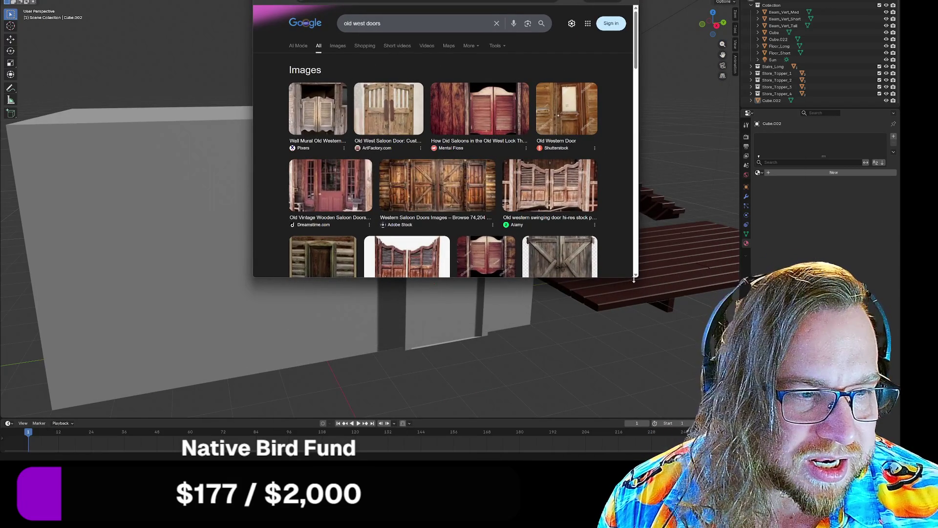
- Enlarge the browser and preview the Old West Saloon Door and Western Saloon Doors images
mouse_move(630, 279)
left_mouse_down()
mouse_move(630, 410)
mouse_move(630, 397)
left_mouse_up()
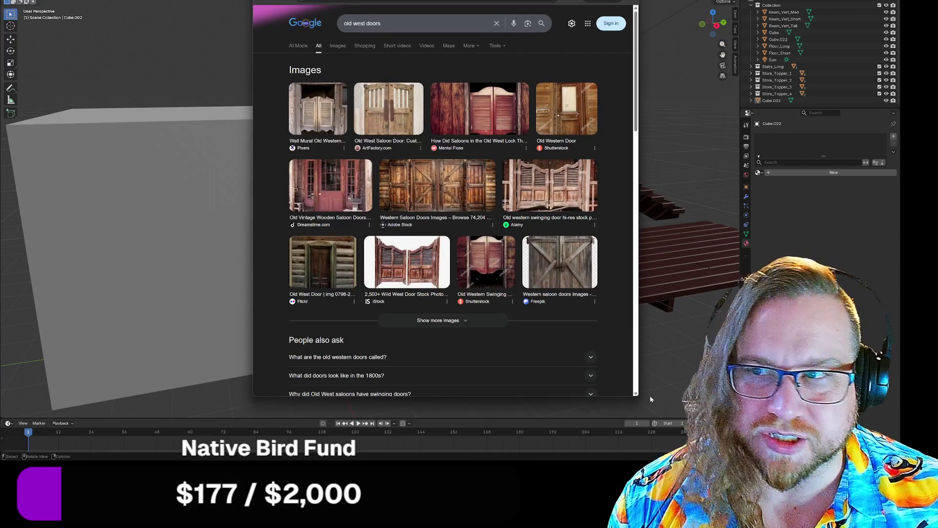
left_click(394, 122)
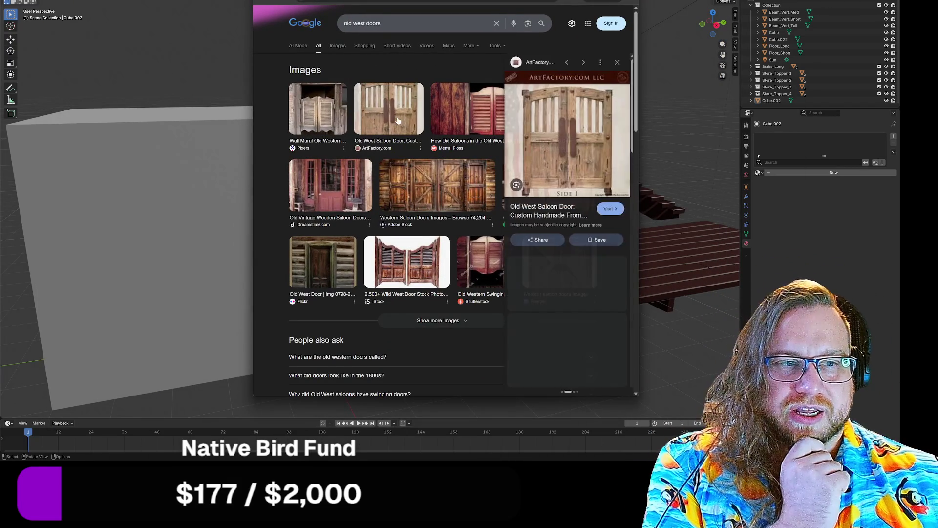
left_click(431, 191)
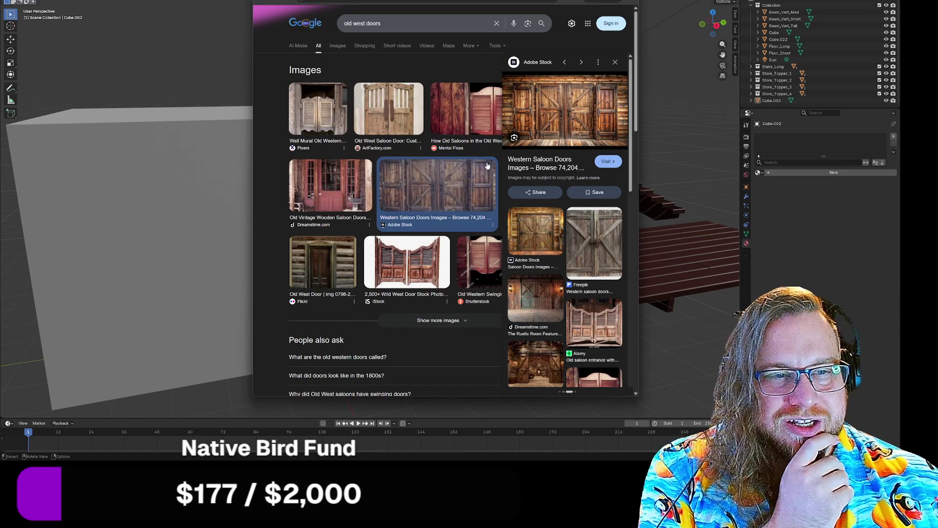
left_click(616, 62)
- Search Google for 'shreks door' and browse the image results
scroll(567, 182, "down", 2)
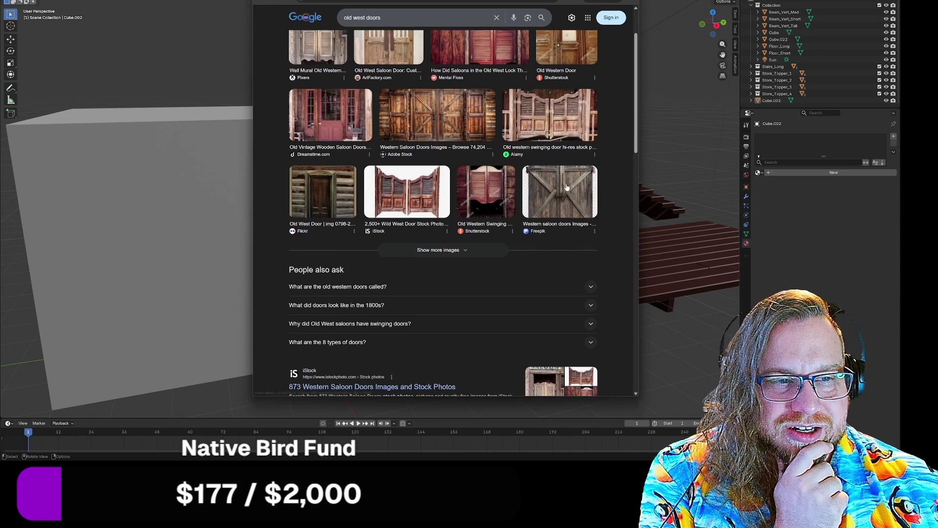
type("shreks door")
key("Return")
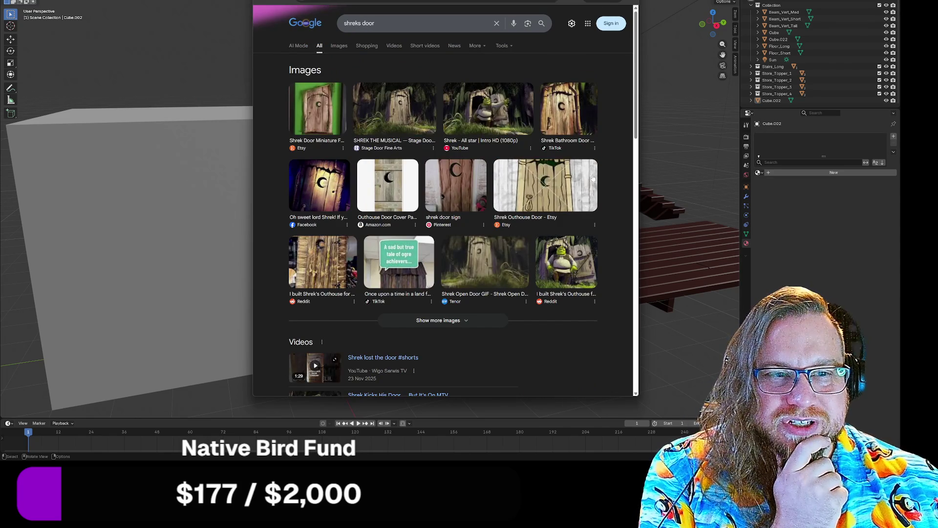
scroll(618, 127, "down", 4)
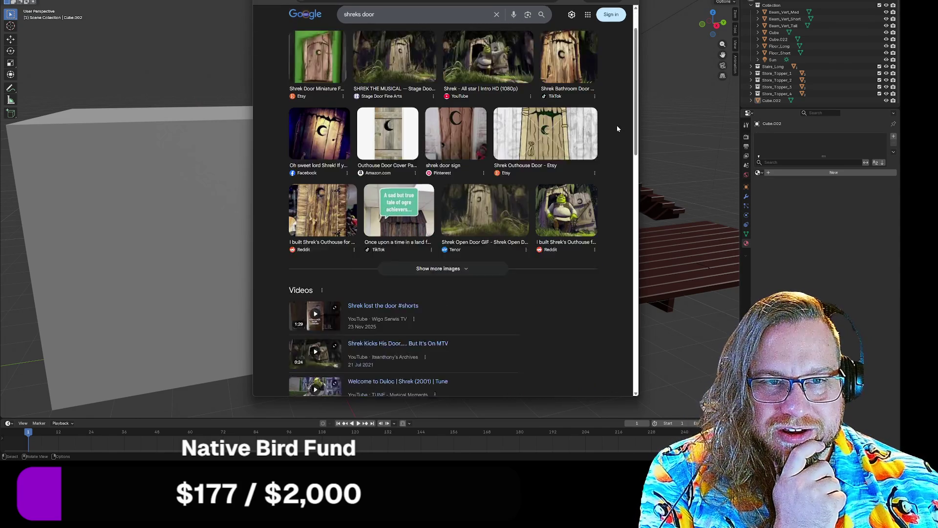
scroll(617, 128, "up", 4)
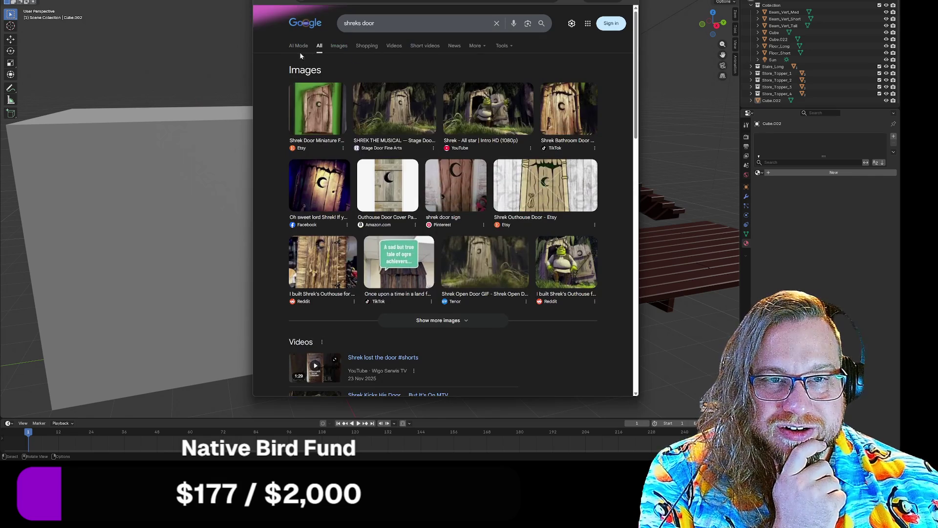
left_click(341, 46)
scroll(597, 111, "down", 2)
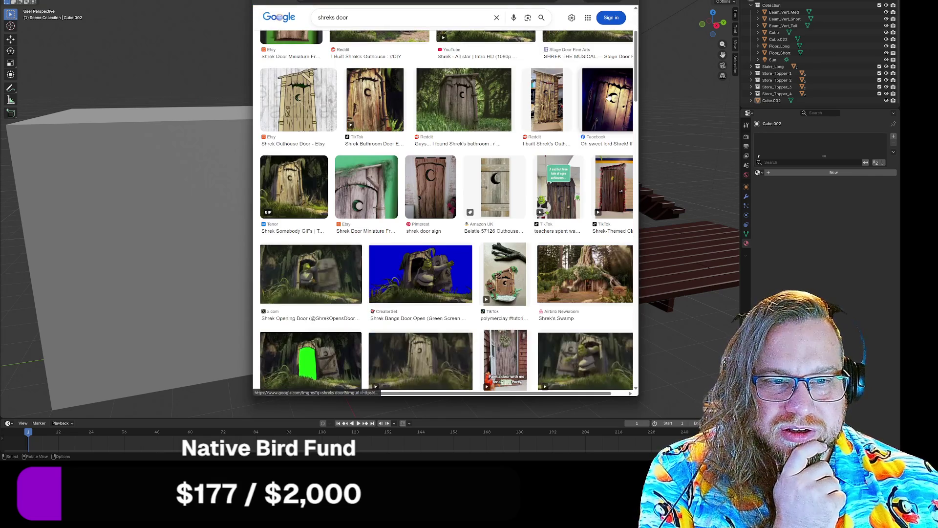
scroll(608, 98, "down", 4)
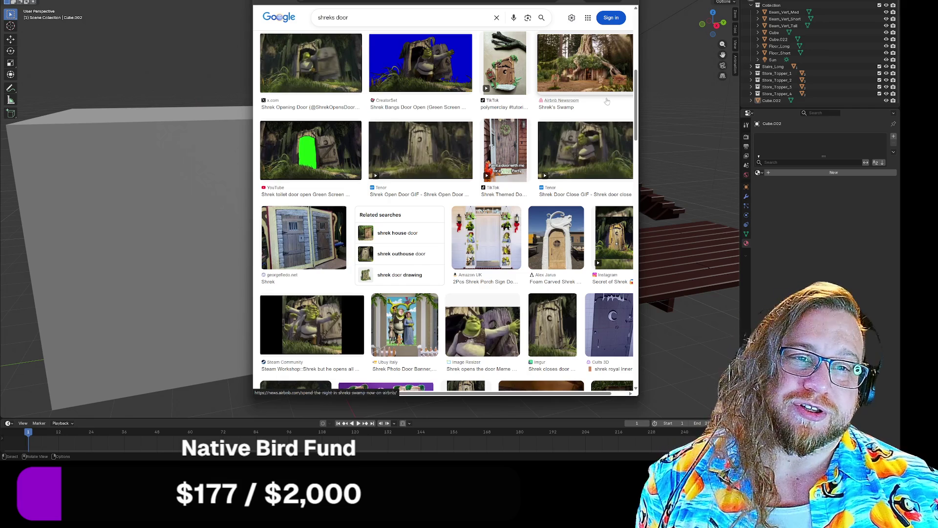
scroll(607, 98, "up", 4)
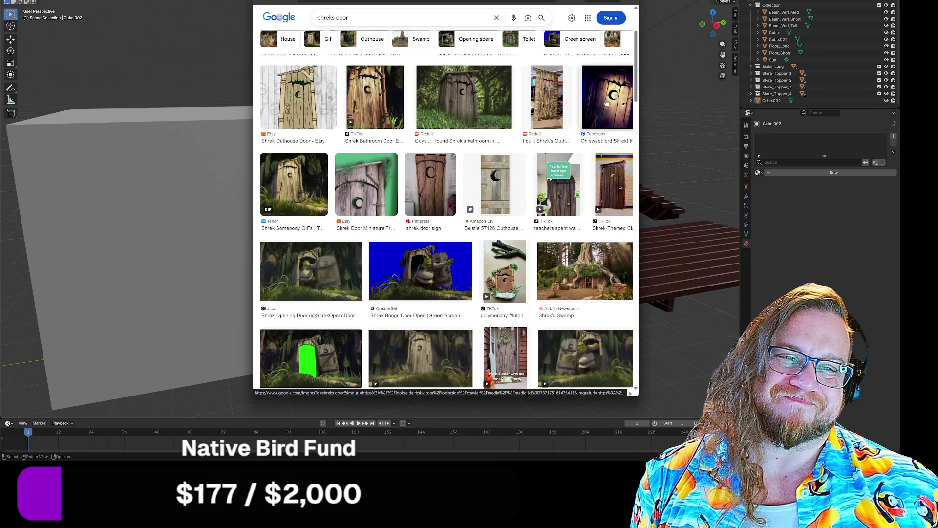
scroll(608, 102, "up", 1)
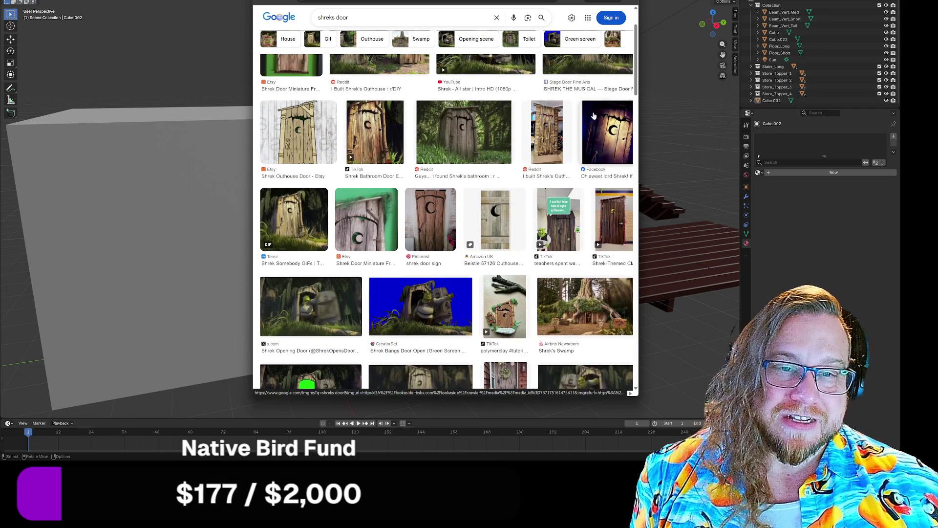
scroll(601, 110, "up", 2)
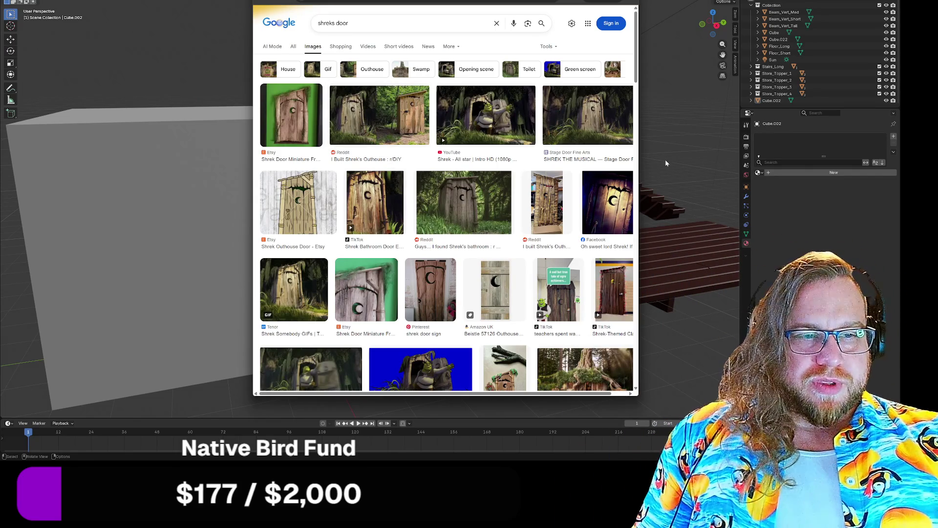
scroll(608, 278, "down", 5)
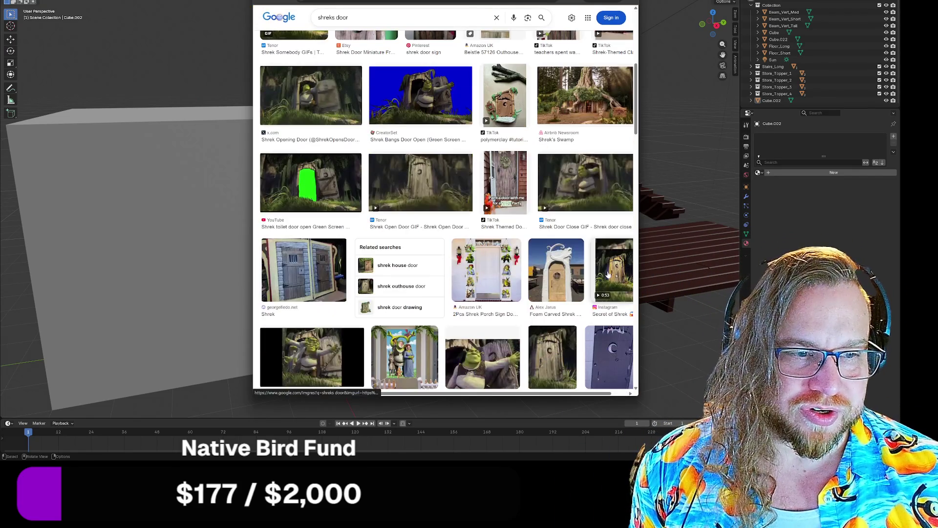
scroll(608, 274, "down", 6)
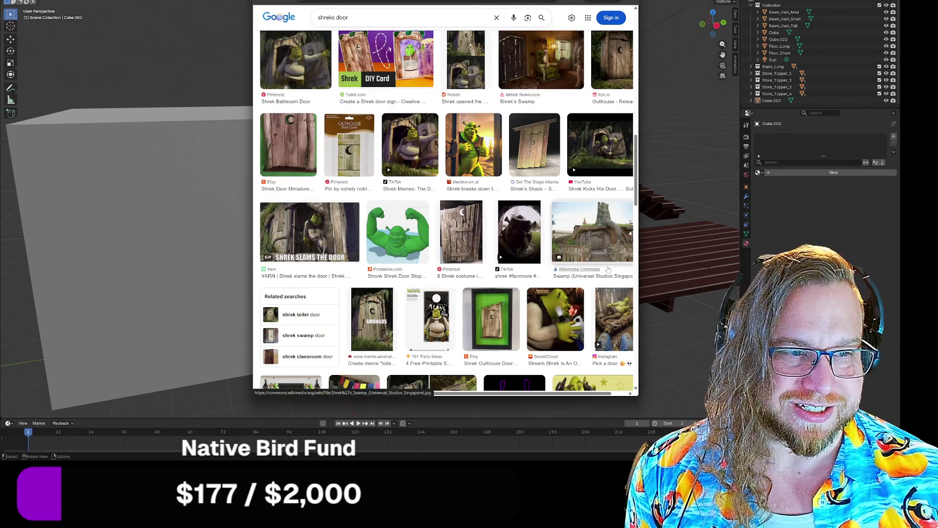
- Open the Universal Studios swamp photo at full size, pan around it, then close that tab
left_click(609, 246)
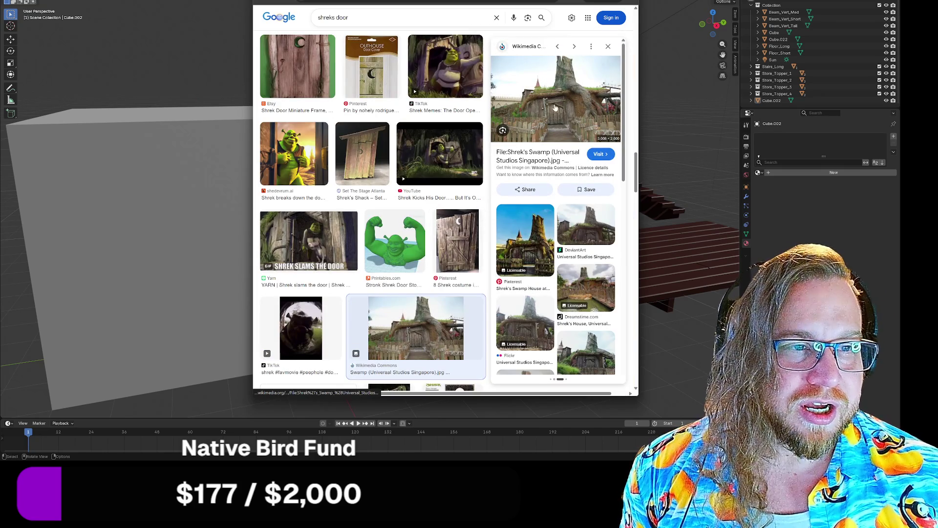
right_click(554, 105)
left_click(594, 204)
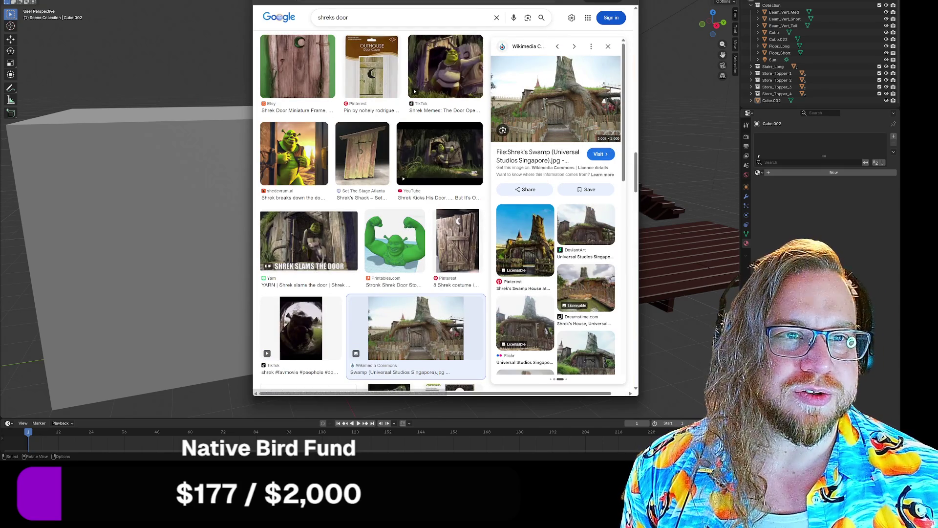
scroll(462, 223, "down", 3)
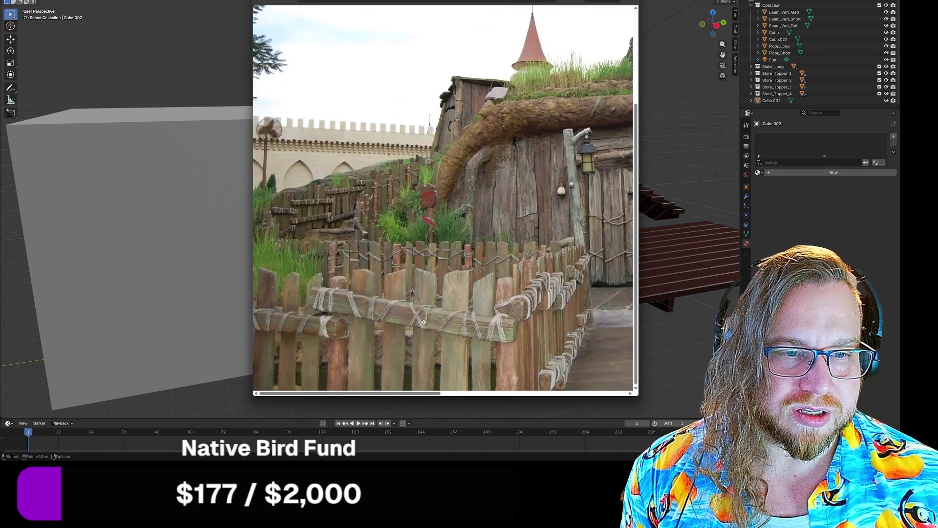
left_click_drag(394, 394, 489, 394)
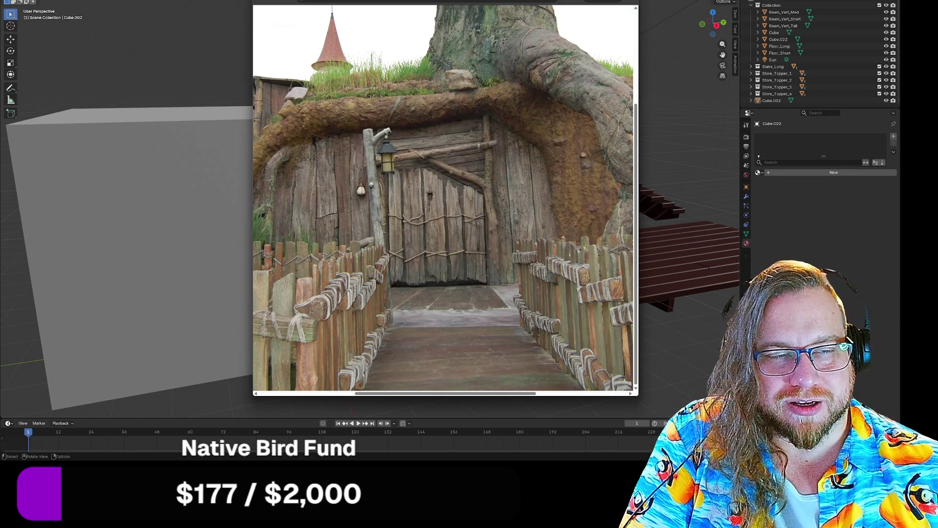
key("ctrl+w")
key("ctrl+w")
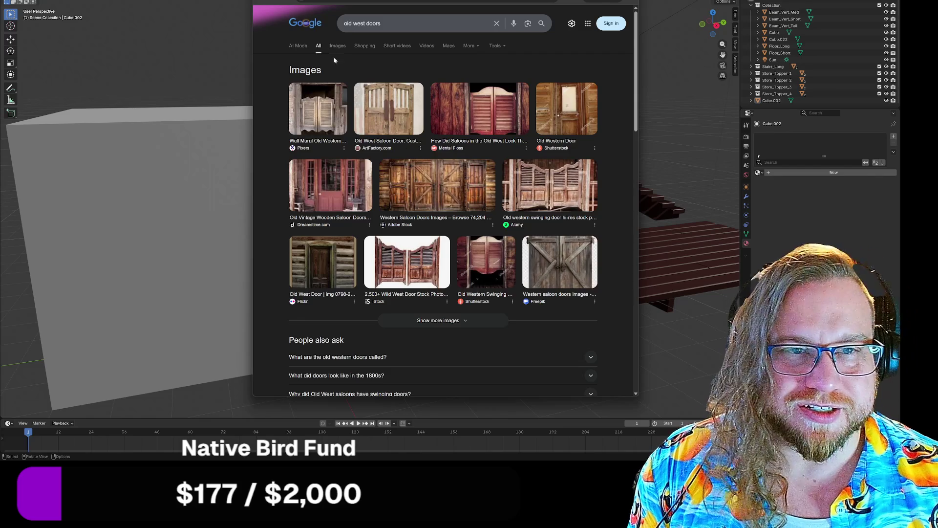
- Browse old west door images, preview the Freepik wooden barn door, then switch back to Blender
left_click(337, 45)
scroll(578, 141, "down", 2)
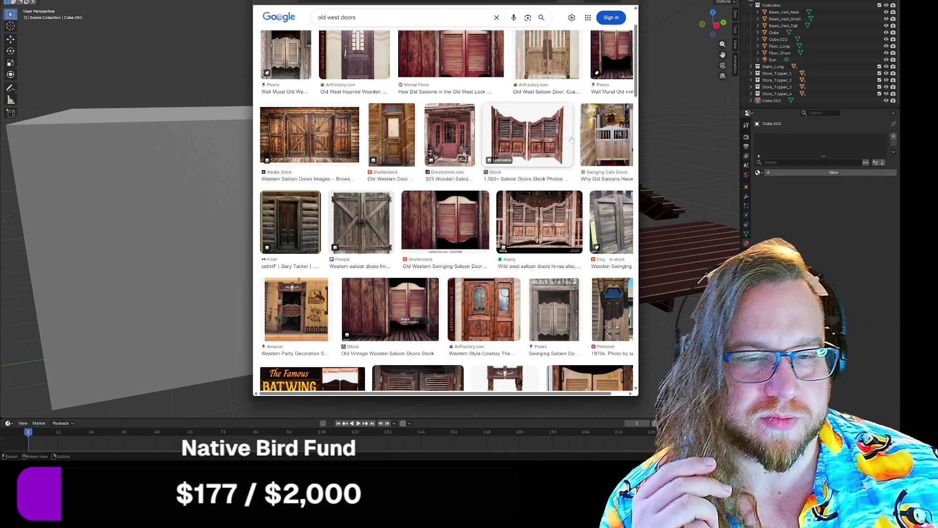
left_click(361, 224)
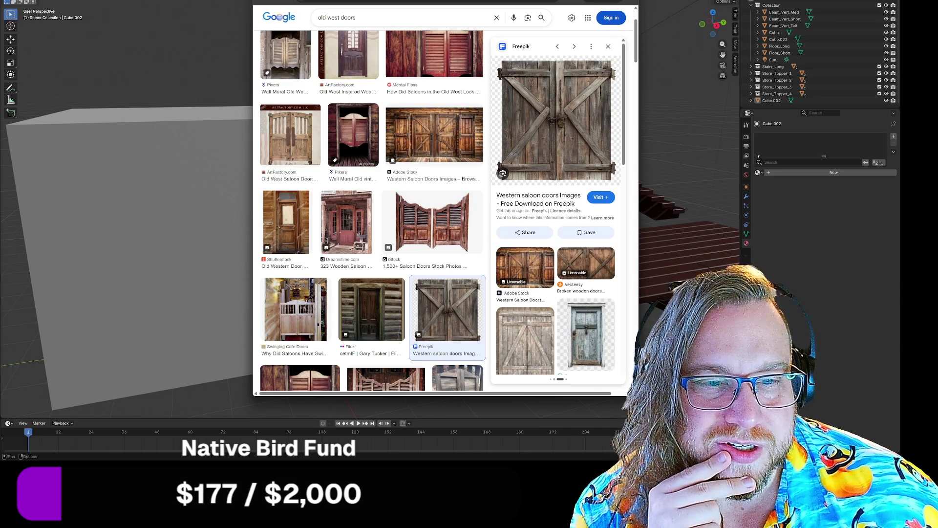
key("alt+Tab")
mouse_move(456, 220)
middle_mouse_down()
mouse_move(442, 215)
mouse_move(452, 196)
middle_mouse_up()
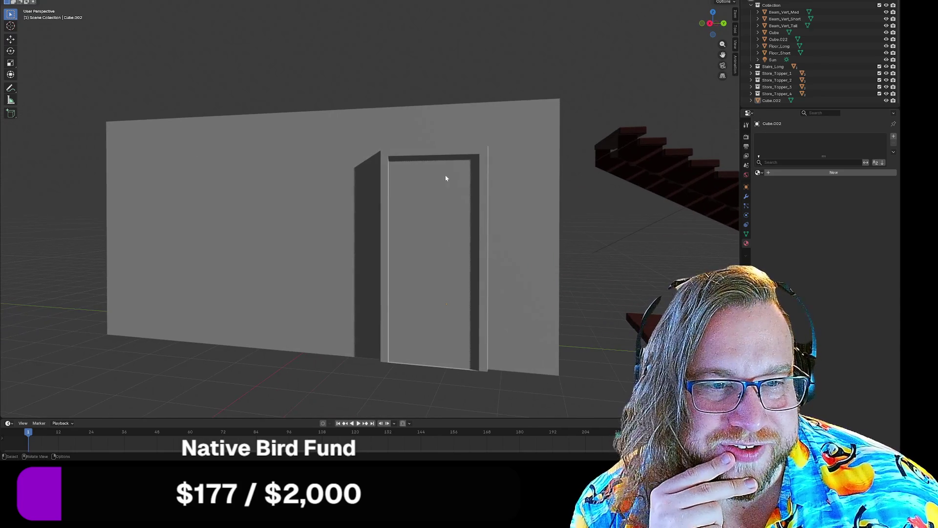
- Move the door Cube.002 about 9.8 m along Y so it stands beside the building
left_click(430, 221)
middle_click_drag(432, 231, 444, 269)
key("g")
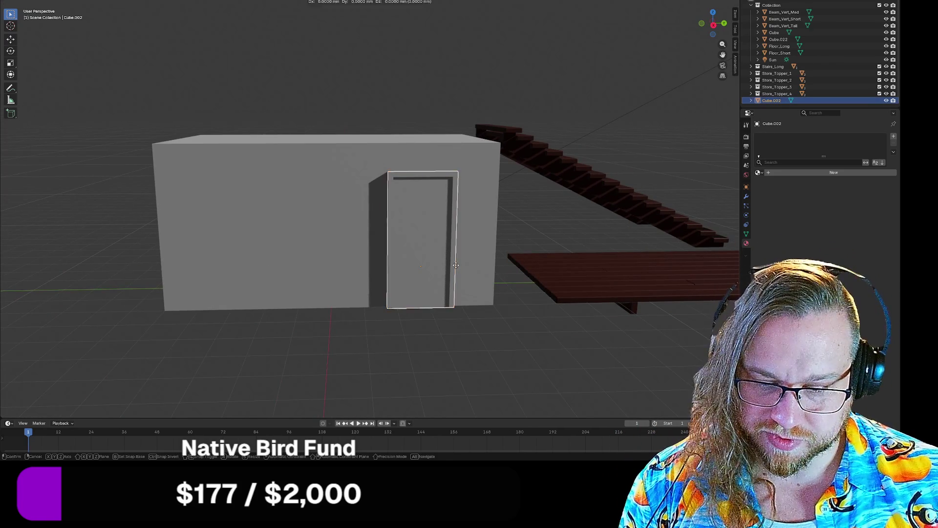
key("y")
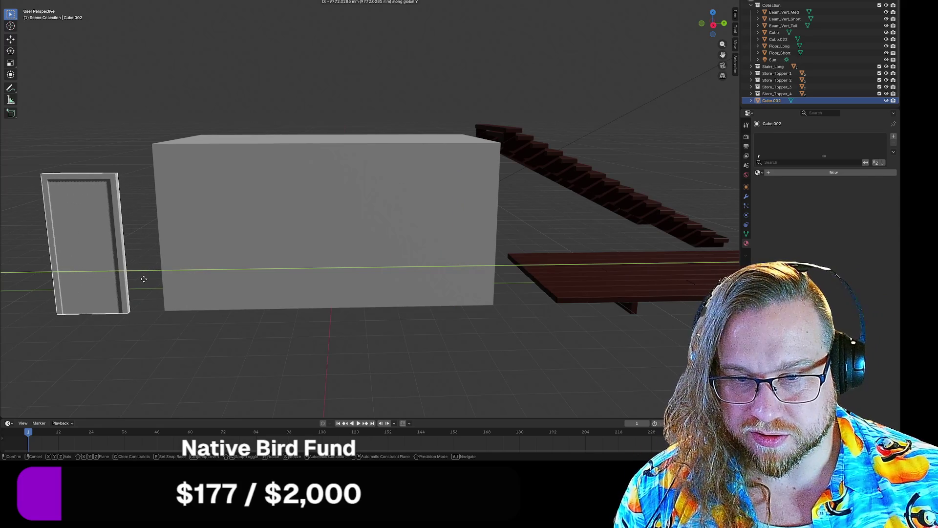
left_click(143, 278)
- Frame the door, enter Edit Mode and select its front face
key("KP_Decimal")
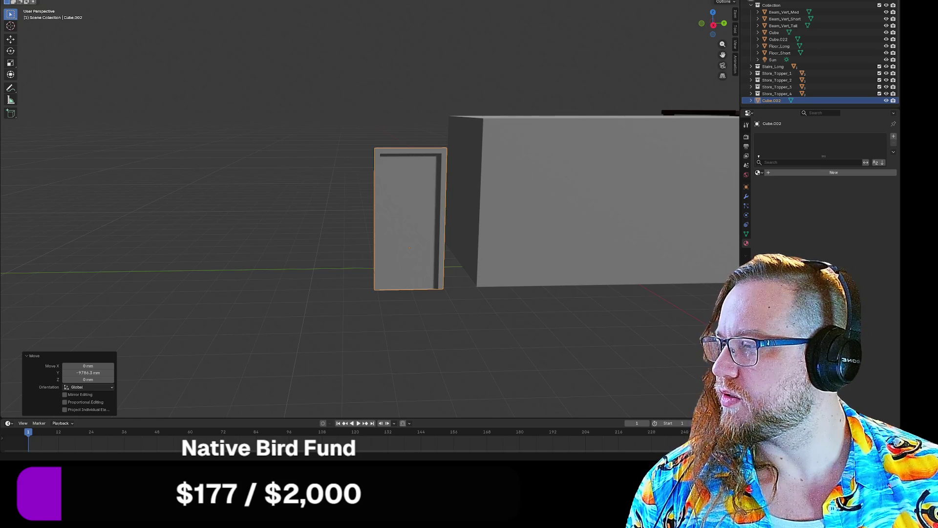
mouse_move(244, 215)
middle_mouse_down()
mouse_move(208, 210)
mouse_move(399, 236)
mouse_move(324, 190)
mouse_move(289, 216)
mouse_move(412, 231)
mouse_move(411, 214)
mouse_move(367, 216)
middle_mouse_up()
scroll(427, 227, "up", 3)
key("Tab")
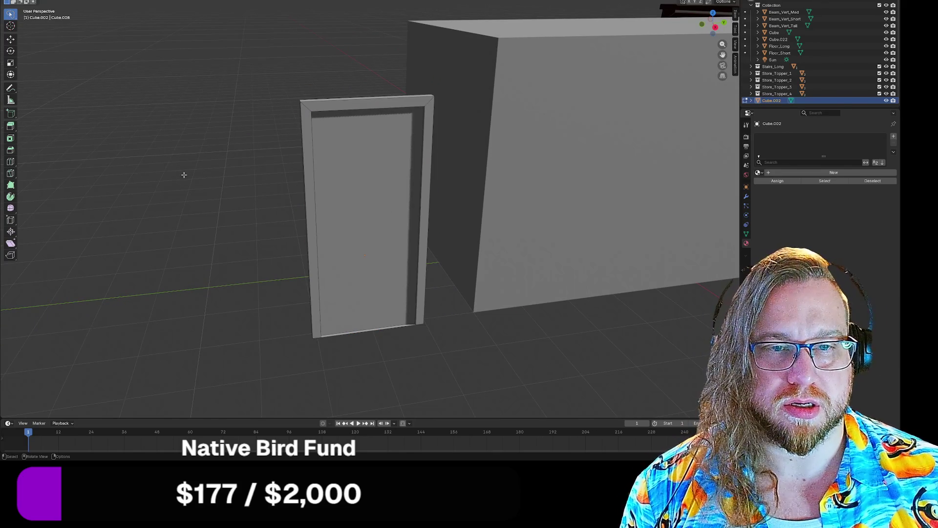
left_click(396, 209)
- Separate the selected front face into its own object, Cube.003, and return to Object Mode
mouse_move(364, 196)
middle_mouse_down()
mouse_move(201, 195)
mouse_move(178, 161)
mouse_move(216, 182)
mouse_move(287, 192)
mouse_move(252, 195)
mouse_move(243, 211)
mouse_move(233, 195)
middle_mouse_up()
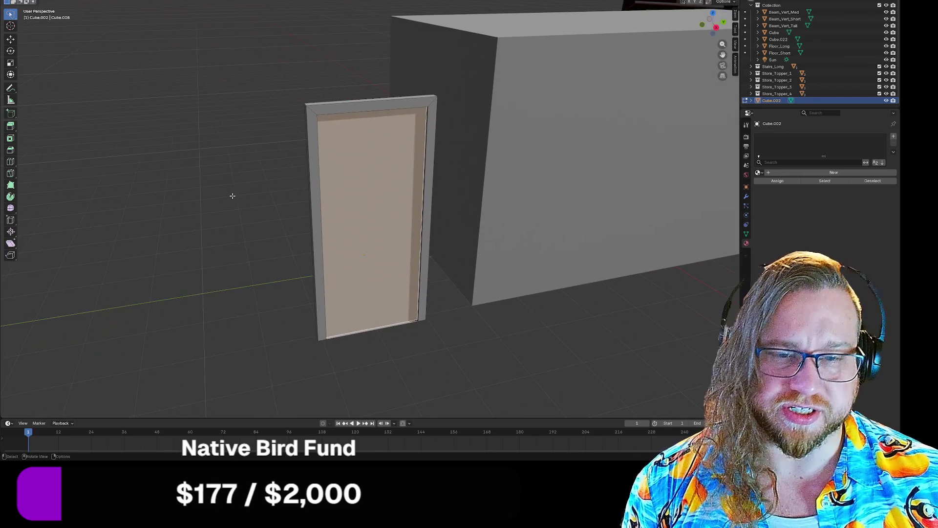
right_click(401, 195)
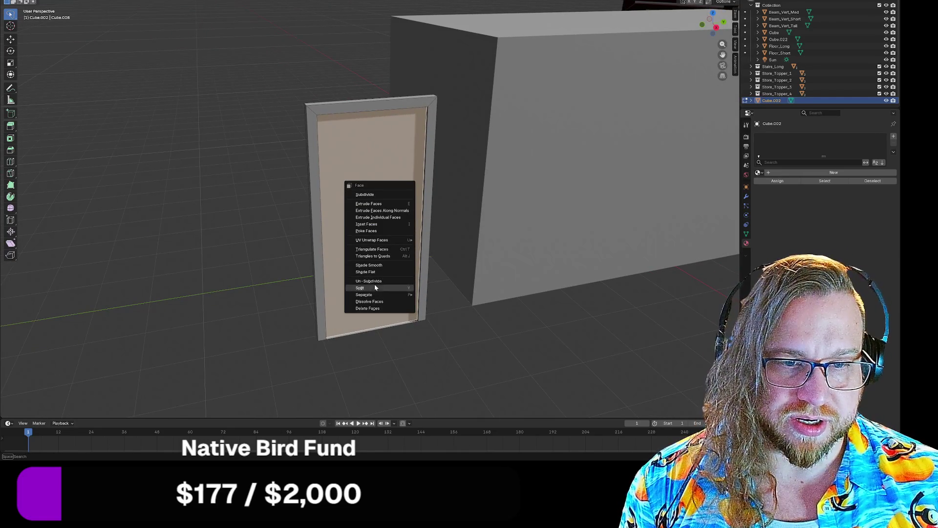
mouse_move(375, 295)
left_click(439, 295)
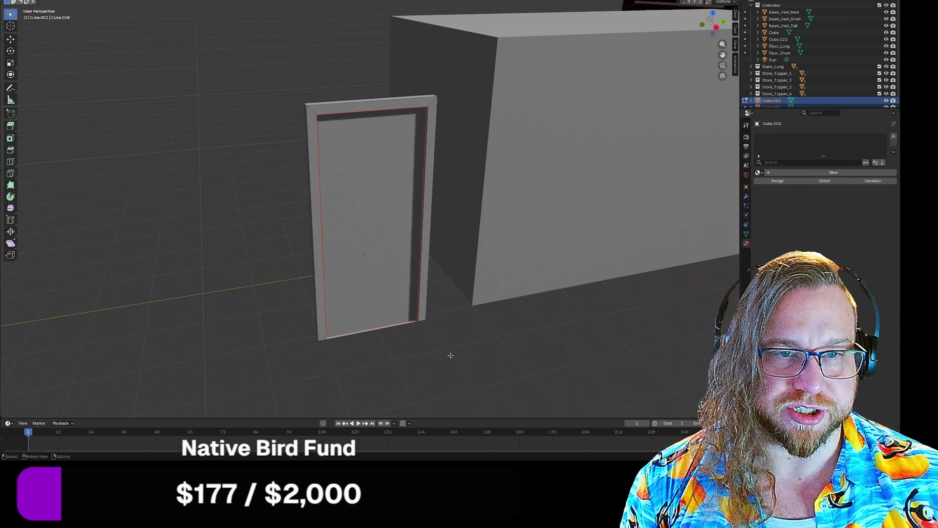
middle_click_drag(446, 356, 449, 354)
mouse_move(205, 209)
middle_mouse_down()
mouse_move(279, 222)
mouse_move(290, 235)
mouse_move(227, 223)
middle_mouse_up()
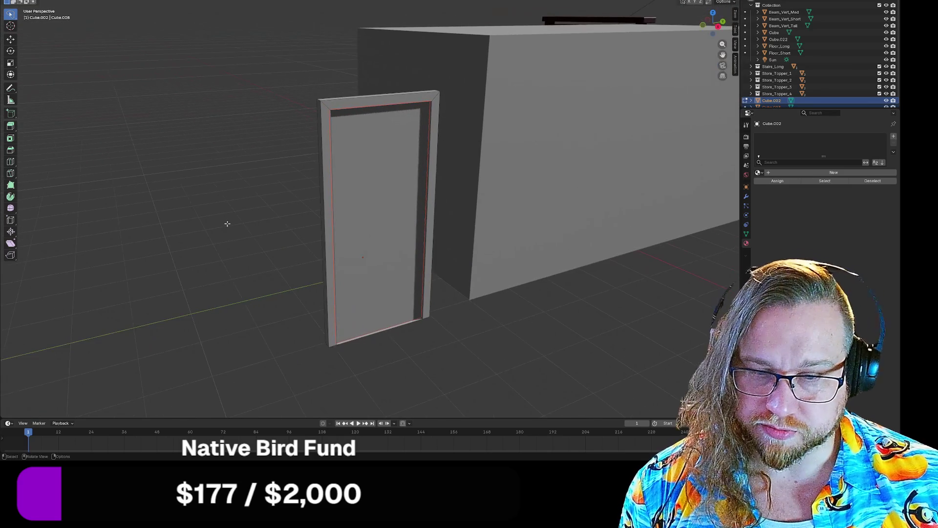
key("Tab")
- Move the Cube.003 panel into the door frame's opening as the door leaf
left_click(360, 222)
middle_click_drag(327, 192, 348, 189)
key("g")
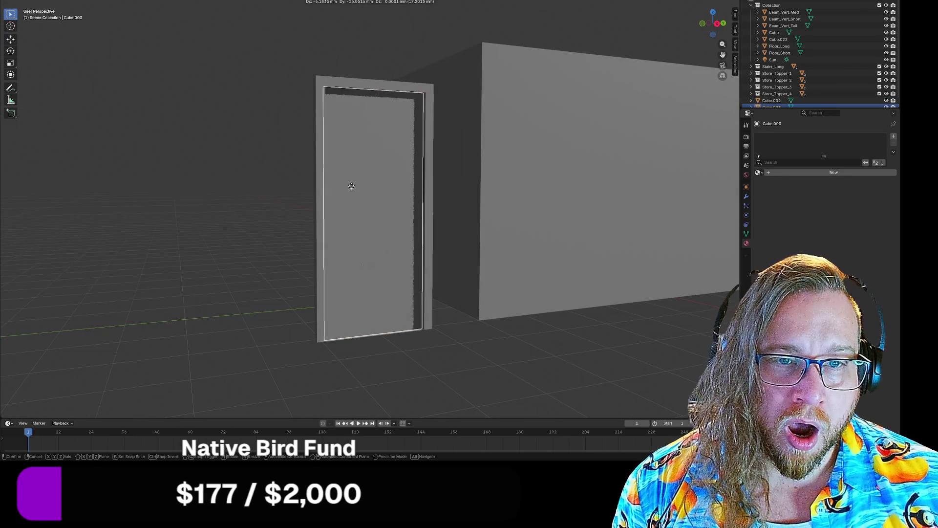
left_click(352, 186)
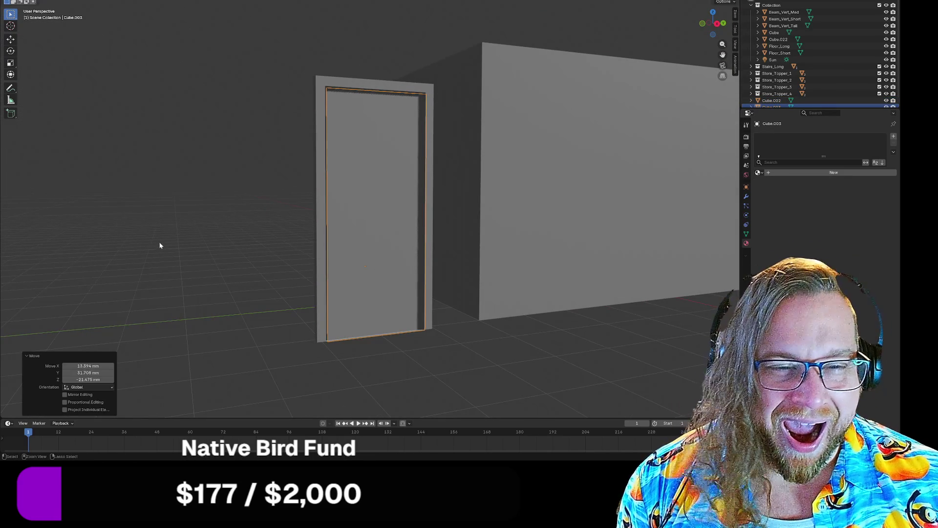
scroll(312, 231, "up", 5)
middle_click_drag(315, 233, 380, 222)
key("g")
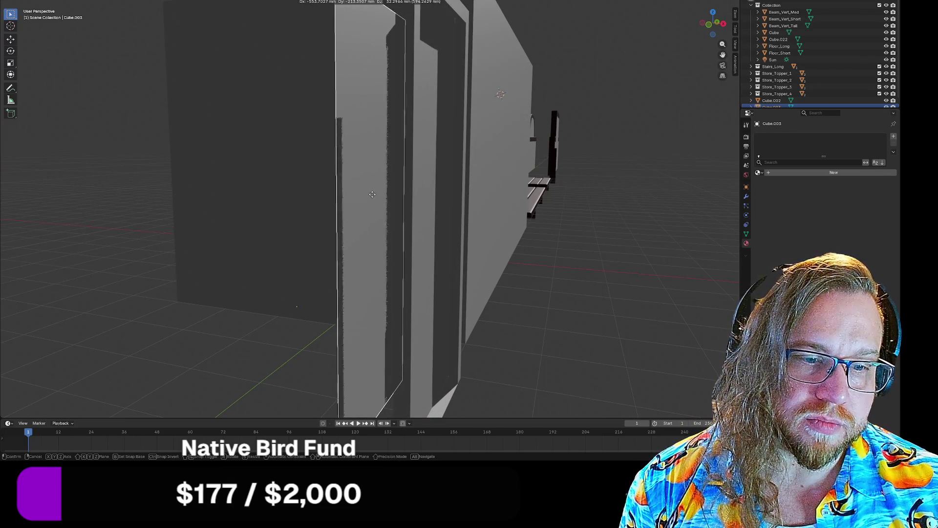
left_click(511, 212)
mouse_move(511, 211)
middle_mouse_down()
mouse_move(522, 215)
mouse_move(450, 188)
mouse_move(454, 214)
mouse_move(436, 216)
mouse_move(481, 225)
middle_mouse_up()
- Select the door frame Cube.002 and select all of its mesh in Edit Mode
left_click(244, 164)
left_click(297, 154)
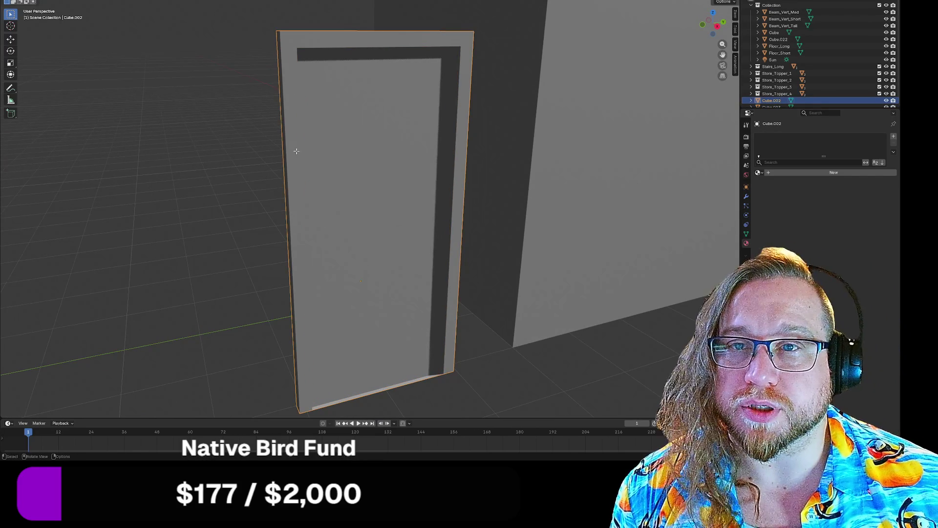
key("Tab")
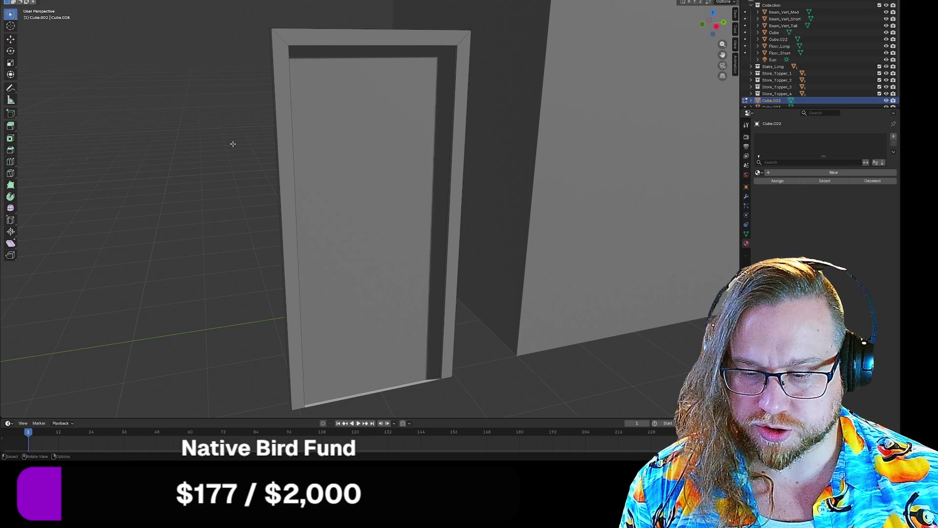
key("a")
key("ctrl+f")
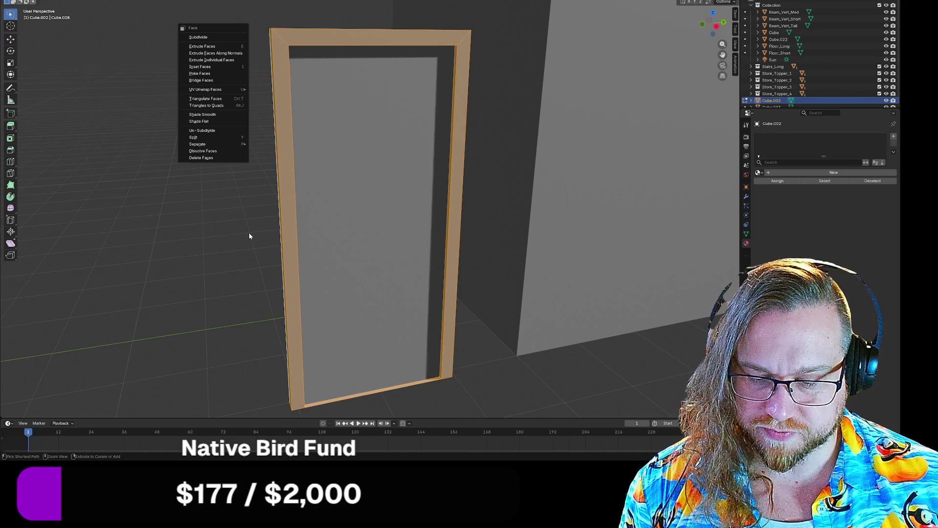
key("Escape")
- Bevel the frame's edges with a width of 20, then clear the selection
key("ctrl+b")
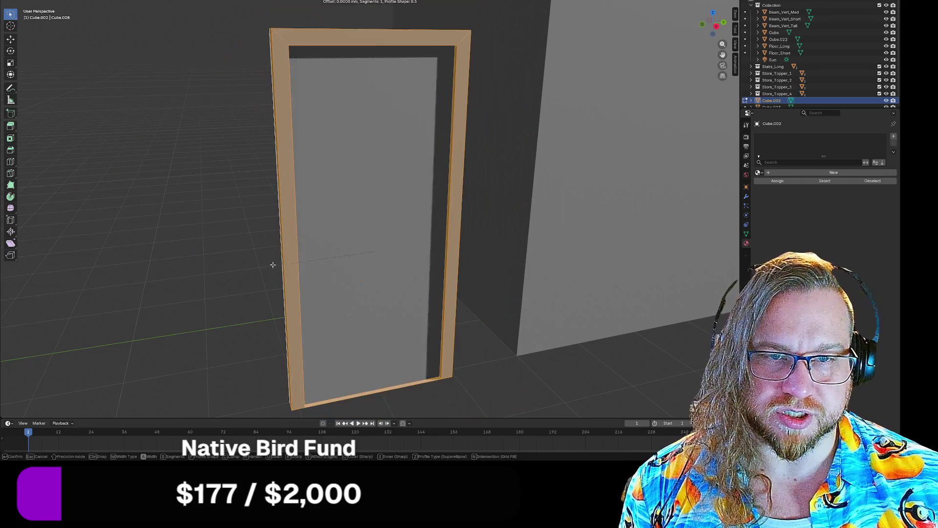
left_click(181, 262)
left_click(88, 305)
type("20")
key("Return")
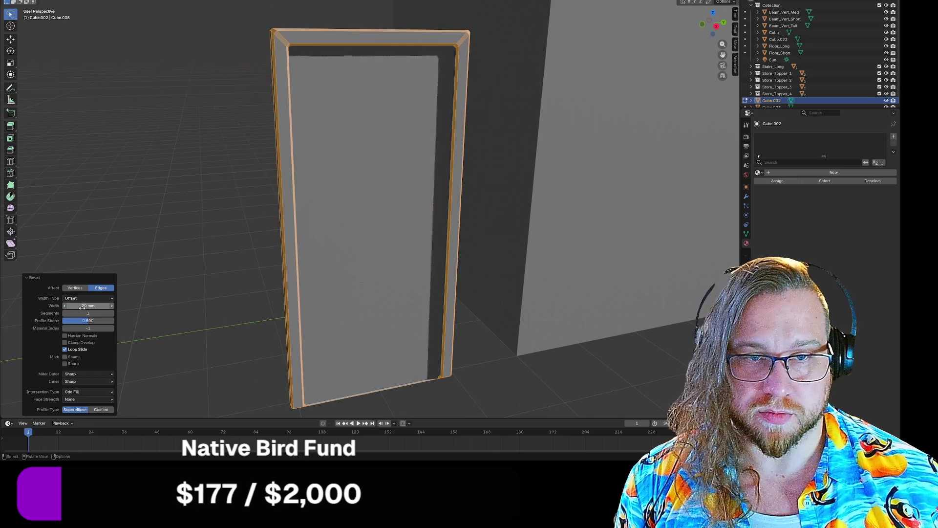
key("alt+a")
middle_click_drag(178, 132, 235, 168)
key("a")
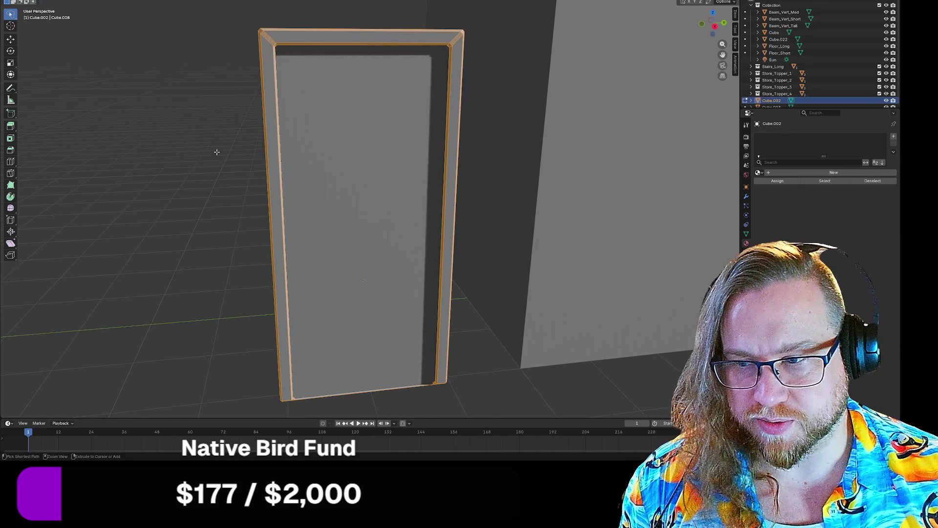
key("3")
key("alt+a")
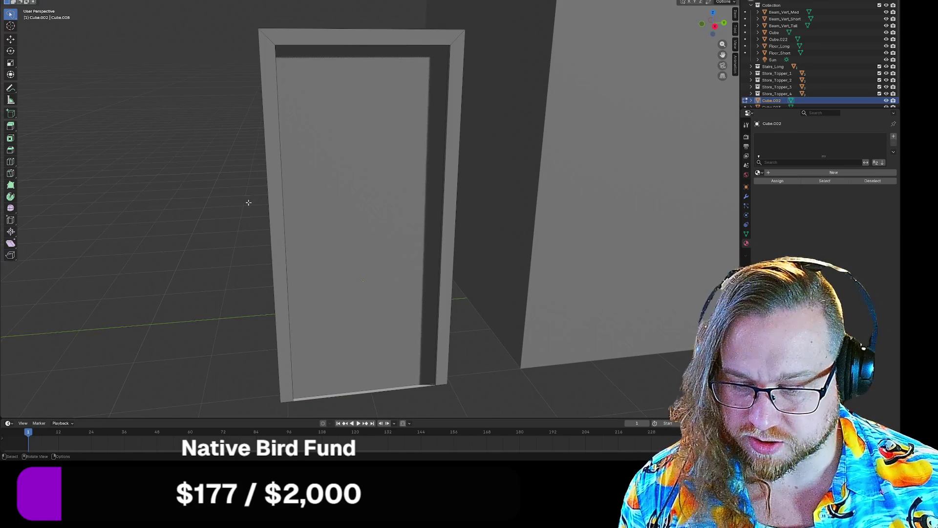
- Select the door frame's inner left edge loop
left_click(270, 244)
key("ctrl+z")
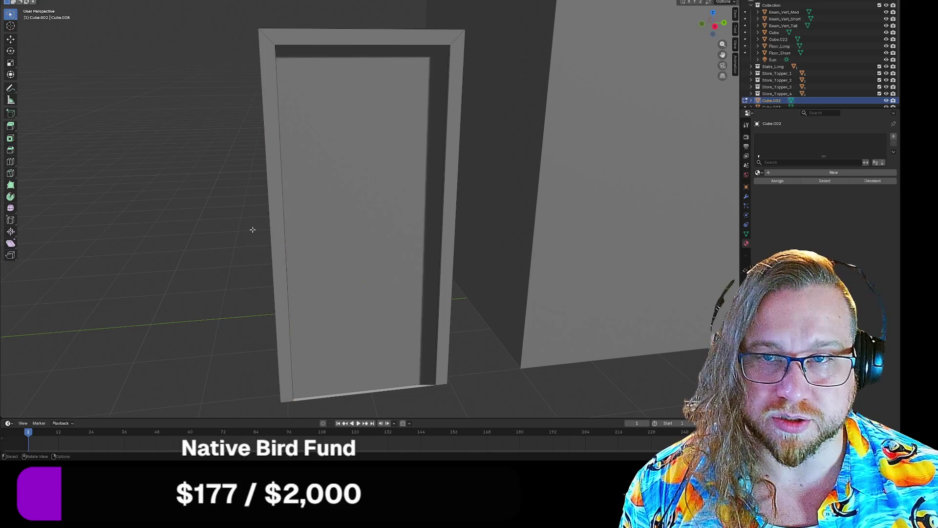
left_click(275, 239, "alt")
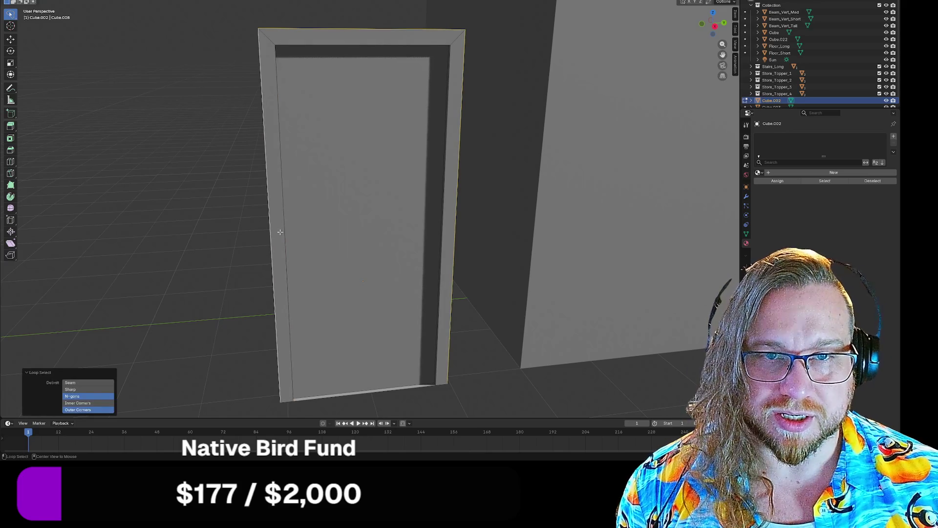
left_click(284, 229, "alt")
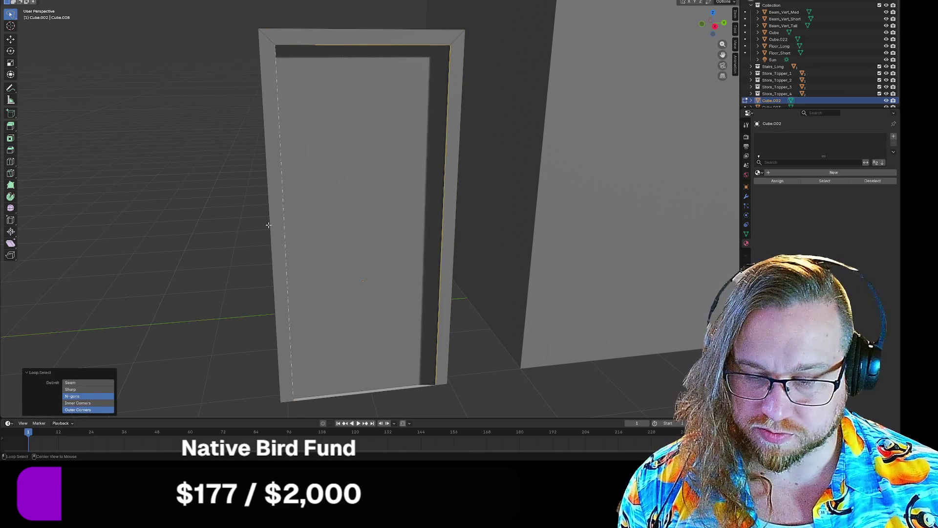
left_click(267, 225, "alt")
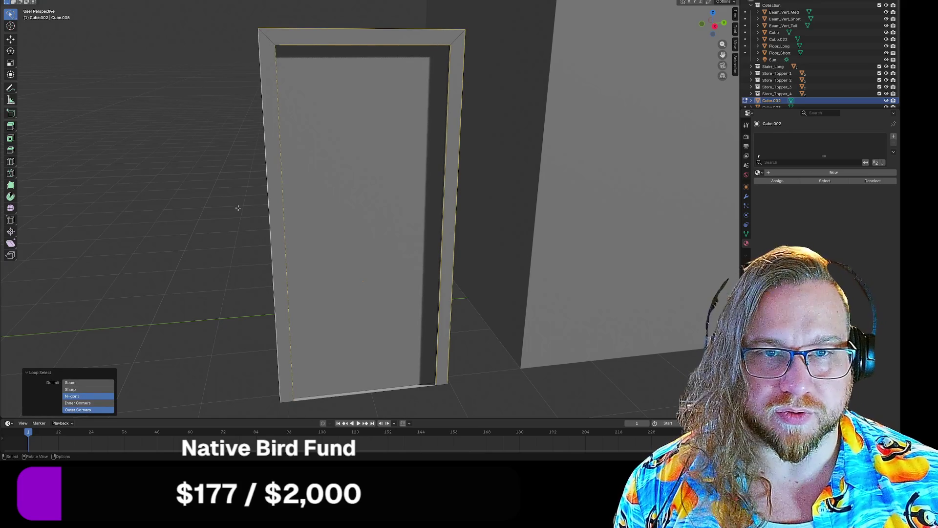
mouse_move(283, 201)
middle_mouse_down()
mouse_move(207, 195)
mouse_move(151, 214)
mouse_move(154, 226)
mouse_move(241, 196)
mouse_move(258, 208)
mouse_move(249, 202)
middle_mouse_up()
left_click(355, 247, "alt+shift")
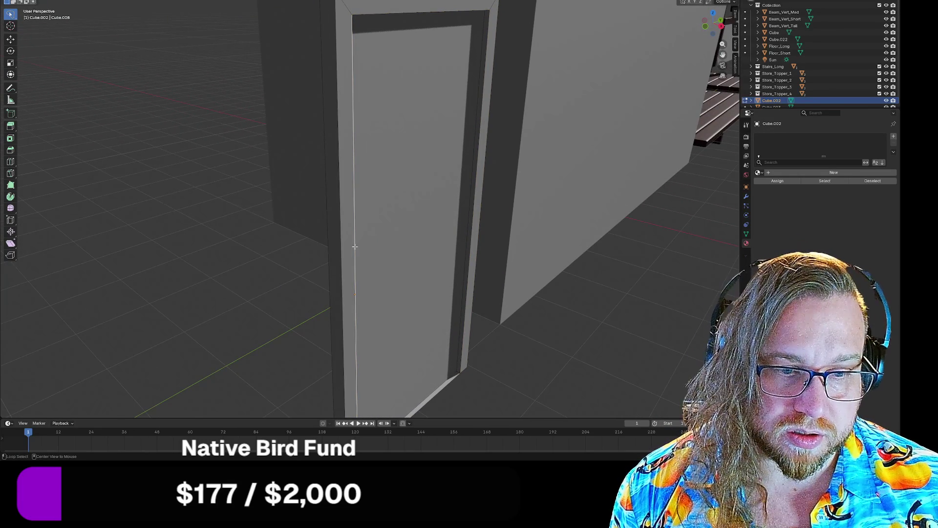
left_click(355, 247, "alt+shift")
- Move the selected edge loop -20 mm along the X axis
key("g")
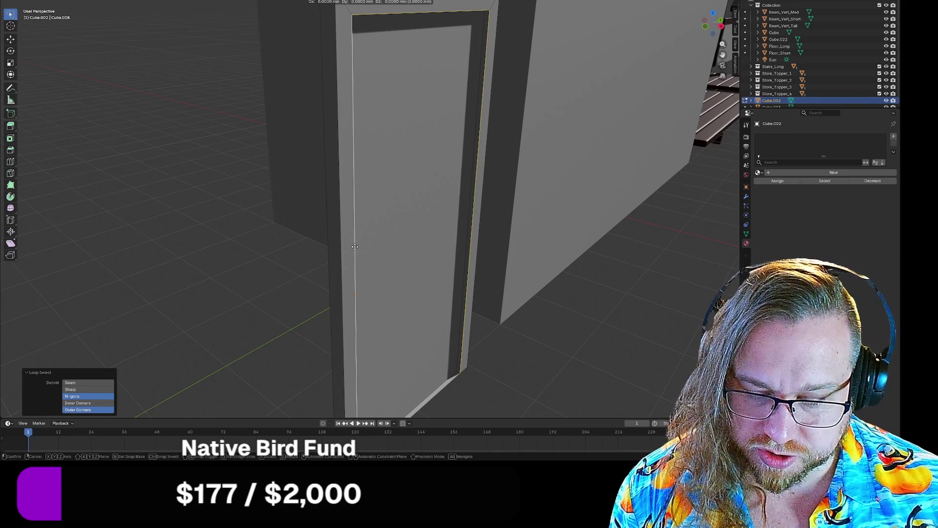
key("x")
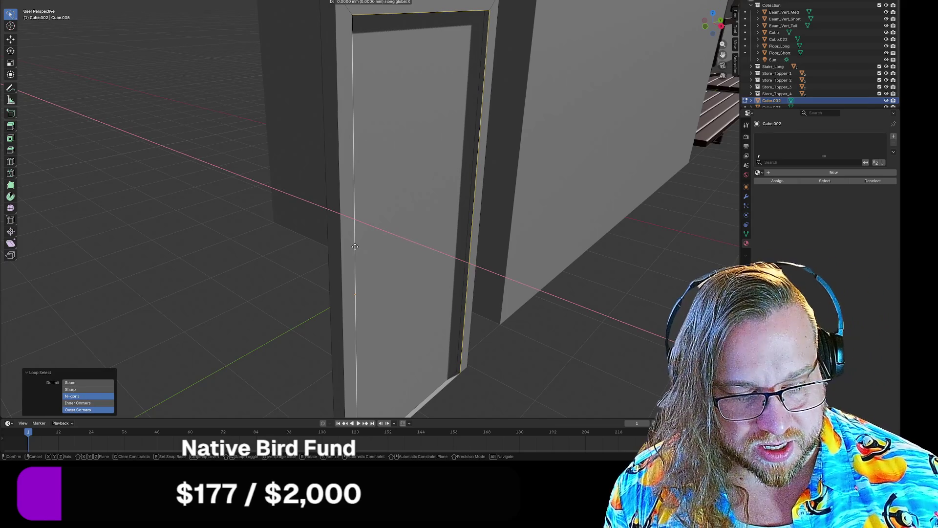
type("-(10")
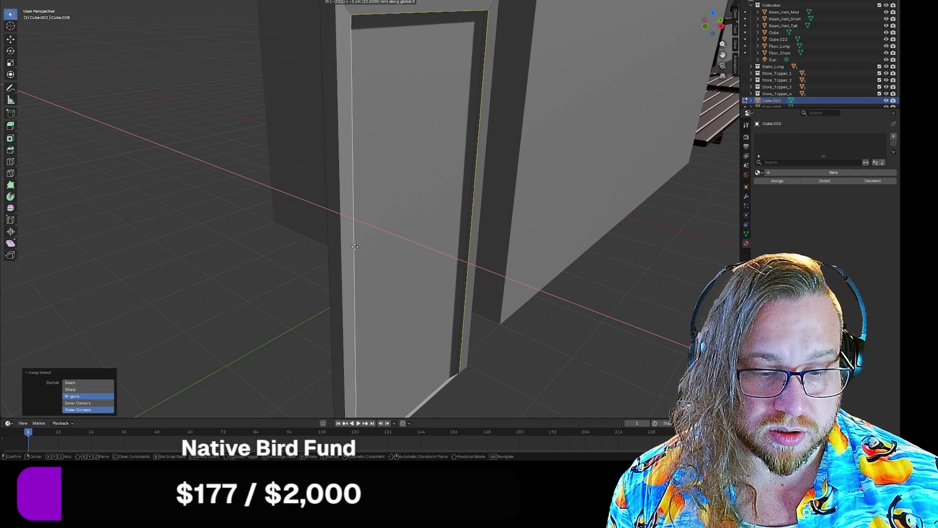
type("0")
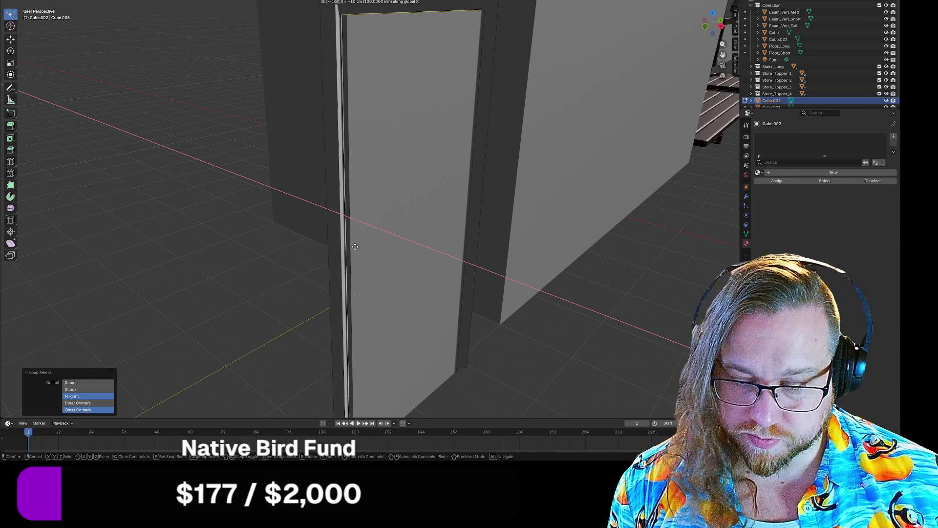
key("BackSpace")
key("BackSpace")
key("BackSpace")
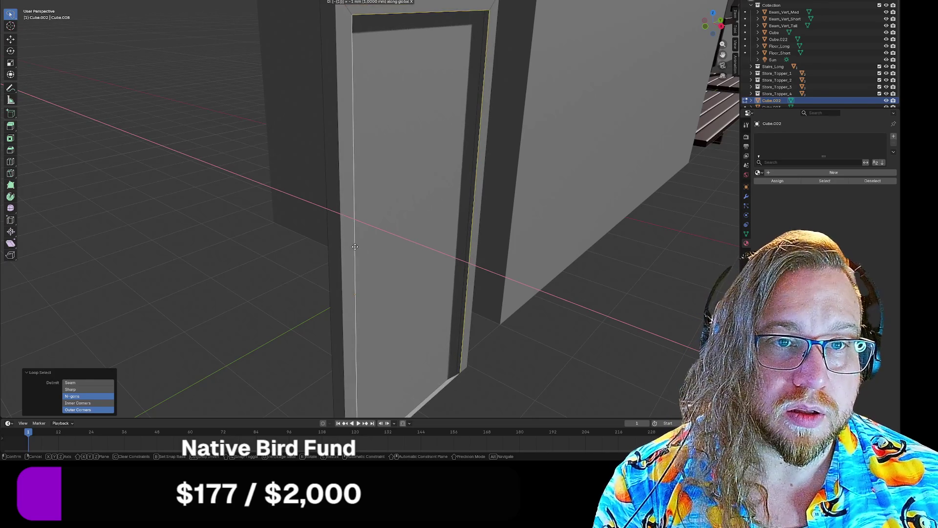
type("50")
key("BackSpace")
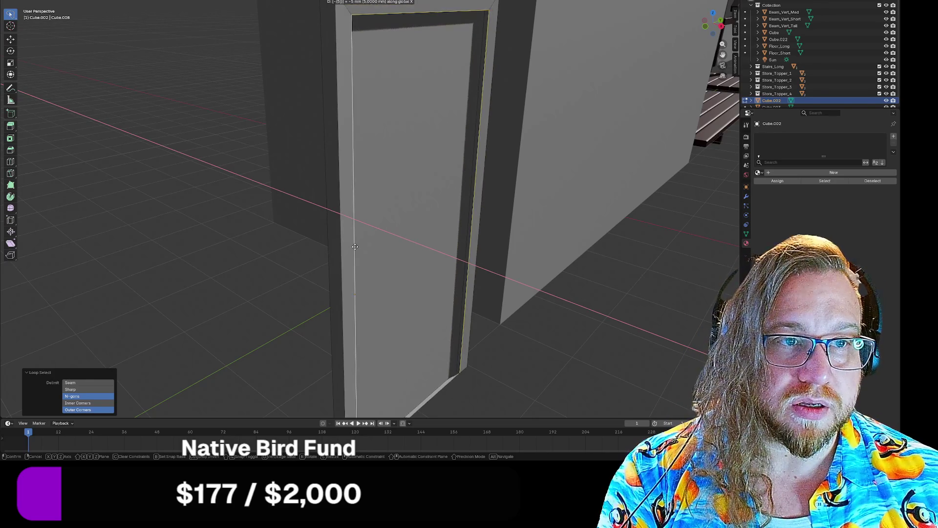
key("BackSpace")
type("20")
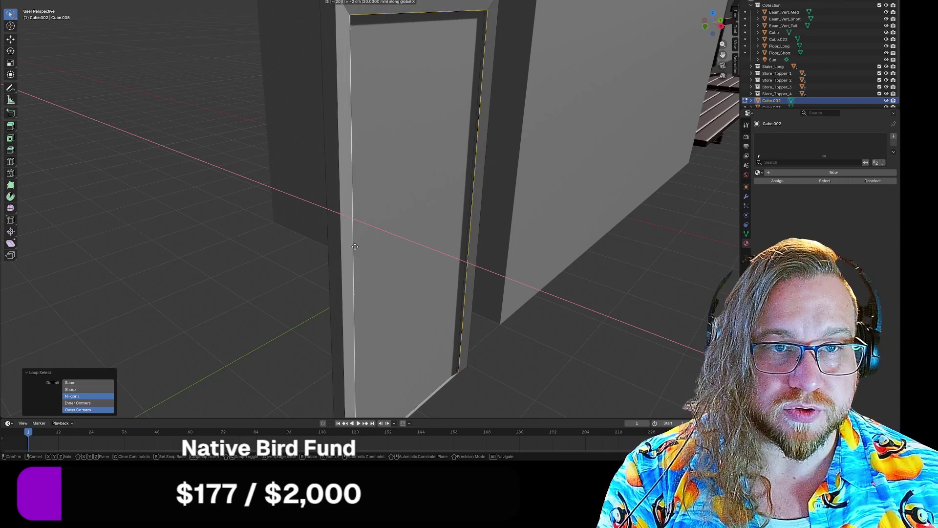
key("Return")
mouse_move(304, 233)
middle_mouse_down()
mouse_move(213, 235)
mouse_move(207, 224)
middle_mouse_up()
scroll(215, 235, "down", 4)
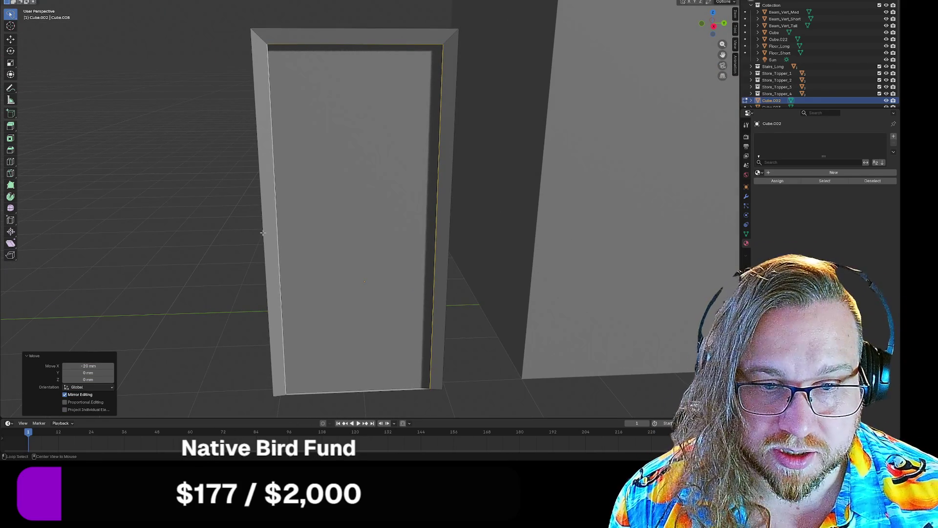
left_click(262, 236, "alt")
- Try bevelling the frame's outer edge loop, then undo it and deselect all edges
key("ctrl+b")
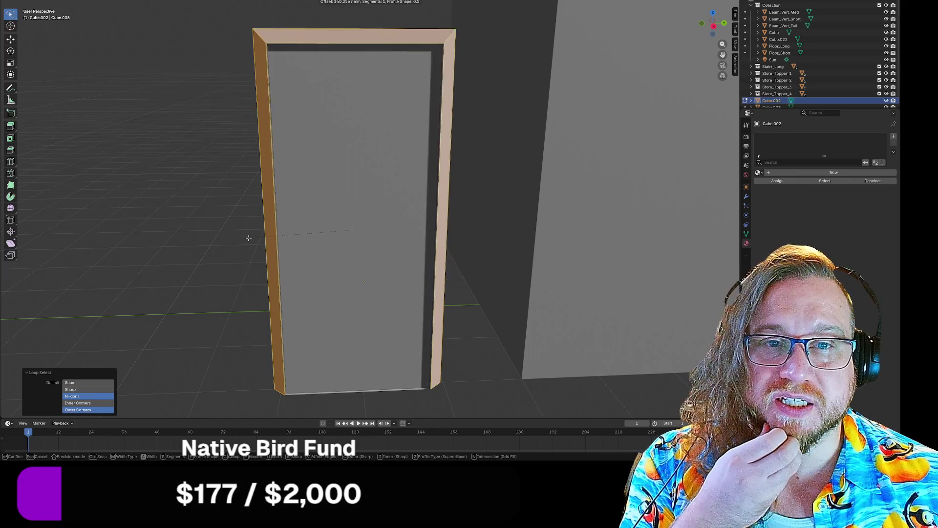
left_click(161, 319)
left_click(88, 305)
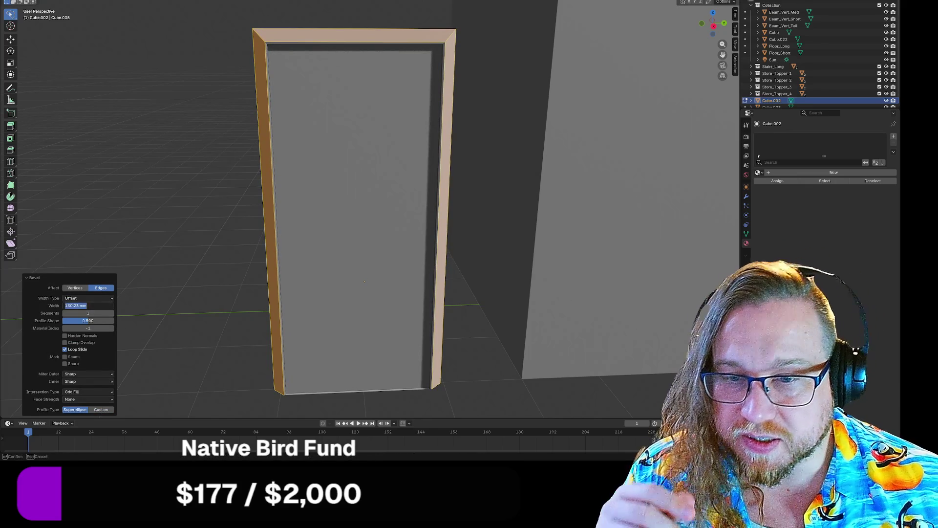
key("Escape")
middle_click_drag(205, 254, 221, 264)
key("ctrl+z")
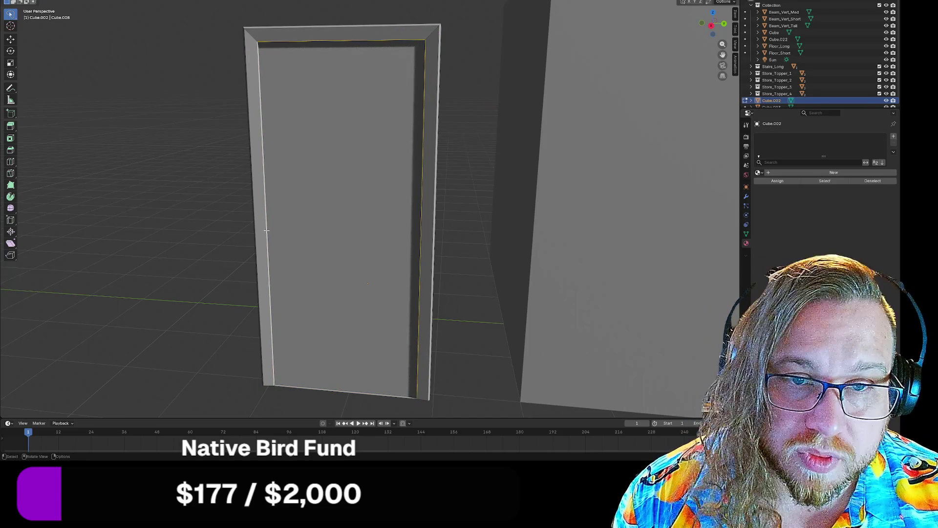
key("alt+a")
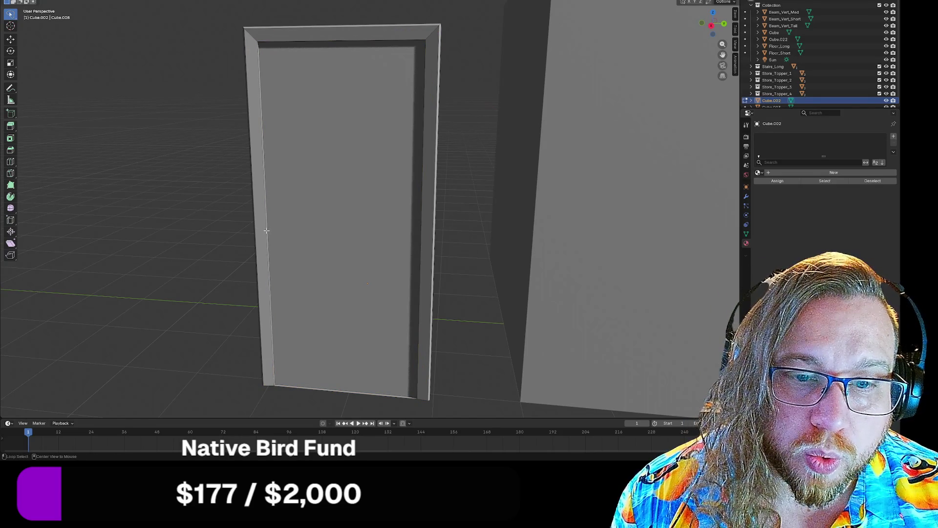
- Bevel the door frame's inner edge loop and apply the bevel width
left_click(266, 230, "alt")
key("ctrl+b")
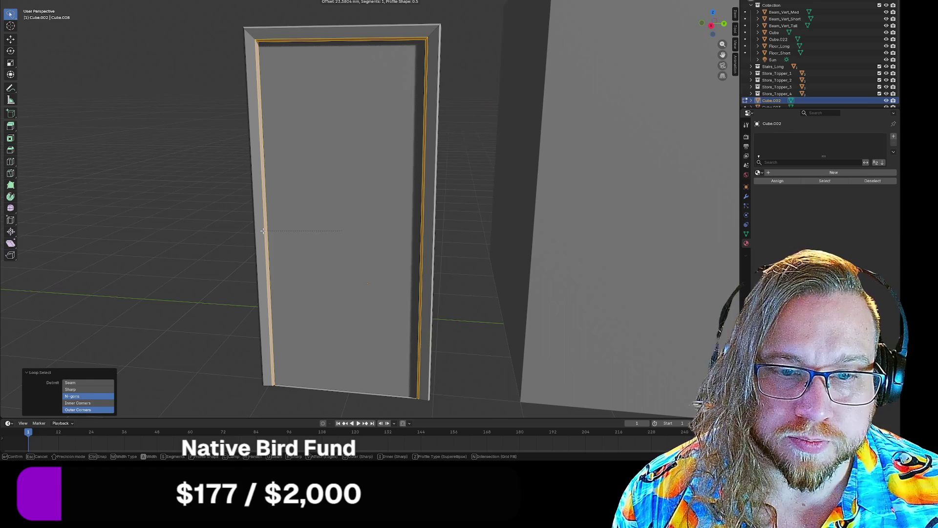
left_click(263, 231)
left_click(87, 306)
type("20")
key("Return")
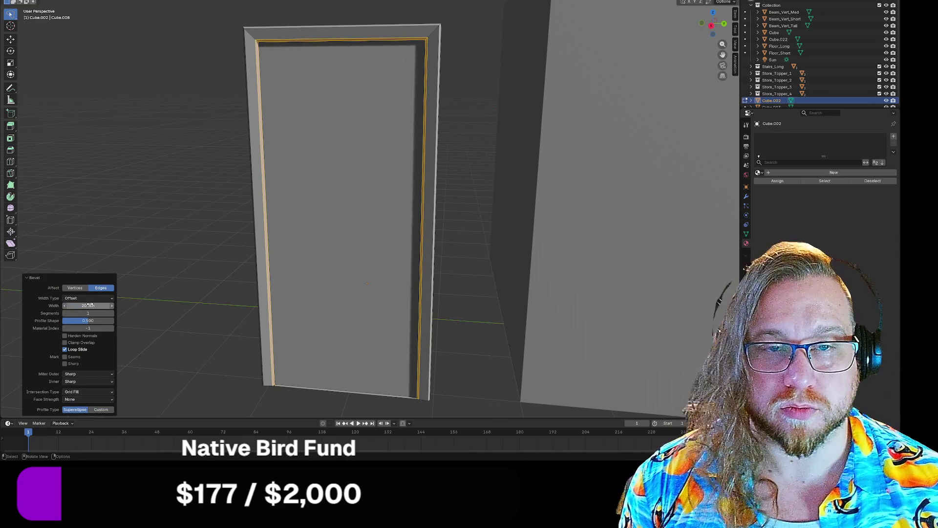
left_click(162, 198)
- Return to Object Mode and box-select the door leaf and its frame together
mouse_move(162, 199)
middle_mouse_down()
mouse_move(199, 193)
mouse_move(189, 210)
mouse_move(171, 205)
mouse_move(193, 220)
mouse_move(222, 216)
mouse_move(210, 205)
mouse_move(172, 218)
middle_mouse_up()
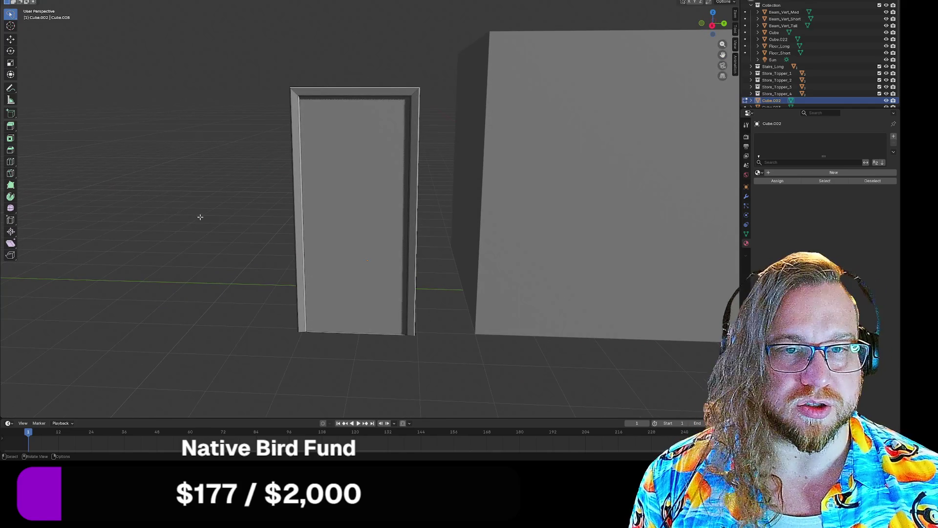
mouse_move(207, 220)
middle_mouse_down()
mouse_move(224, 184)
mouse_move(227, 134)
mouse_move(203, 149)
mouse_move(215, 217)
middle_mouse_up()
scroll(219, 196, "up", 1)
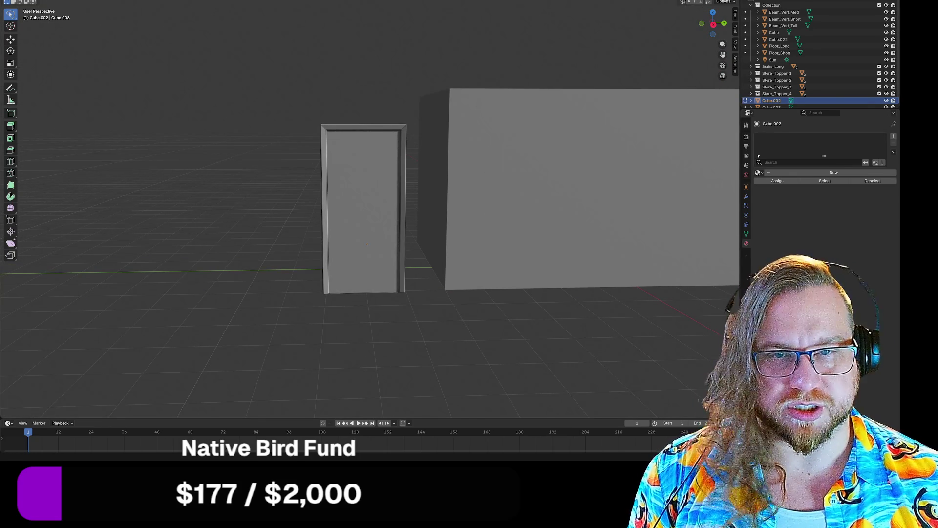
left_click_drag(230, 59, 426, 318)
left_click(202, 203)
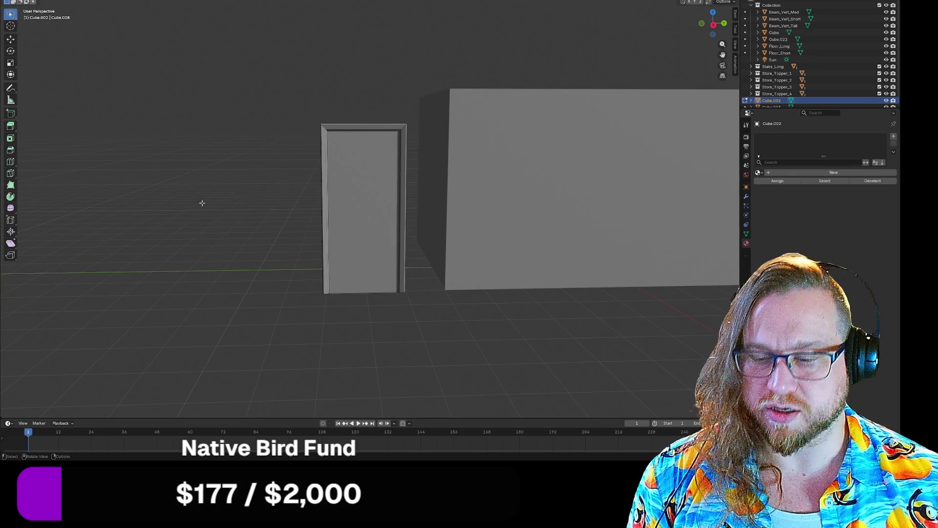
key("Tab")
mouse_move(269, 89)
left_mouse_down()
mouse_move(407, 136)
mouse_move(414, 329)
left_mouse_up()
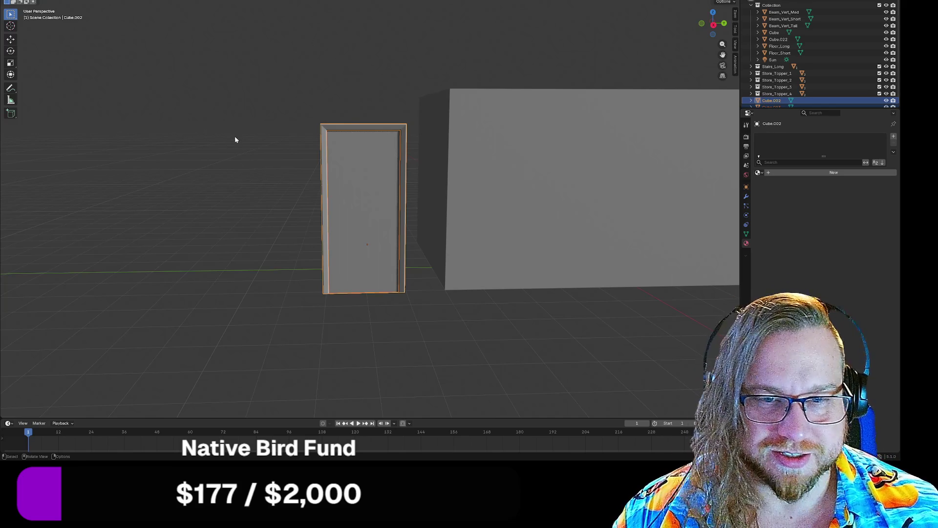
- Deselect the door and add a new cube mesh to the scene
mouse_move(237, 137)
middle_mouse_down()
mouse_move(318, 141)
mouse_move(243, 145)
mouse_move(276, 145)
middle_mouse_up()
left_click(276, 144)
mouse_move(298, 209)
middle_mouse_down()
mouse_move(318, 178)
mouse_move(383, 132)
mouse_move(356, 140)
mouse_move(367, 145)
middle_mouse_up()
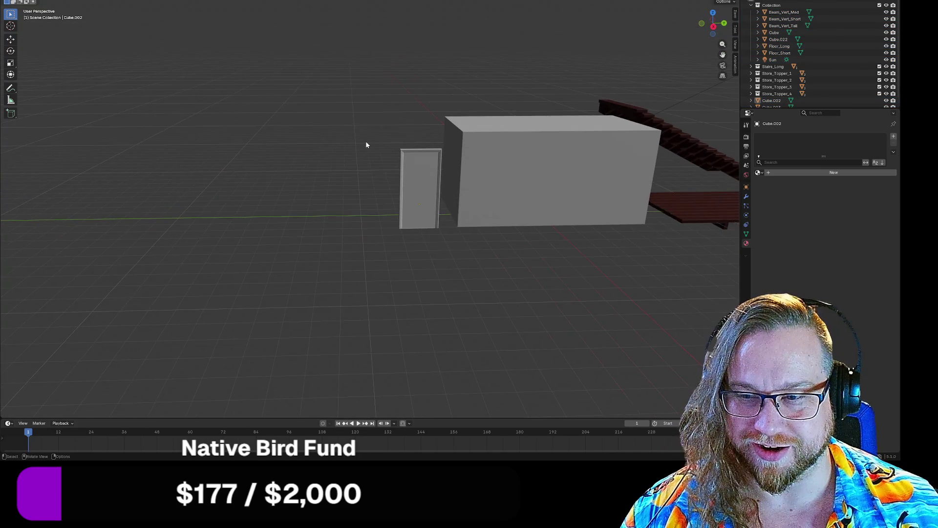
key("shift+a")
mouse_move(364, 141)
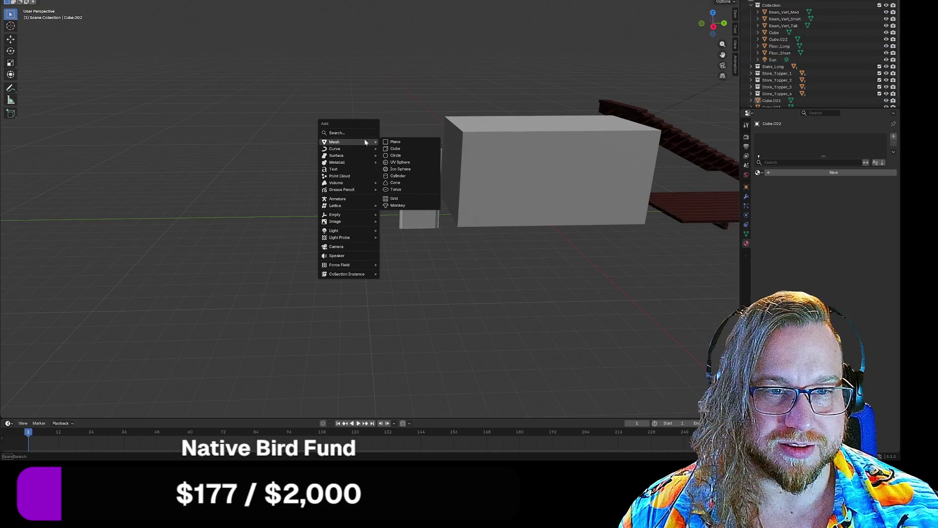
left_click(396, 148)
- Place the new cube on the ground just left of the door
mouse_move(559, 246)
middle_mouse_down()
mouse_move(580, 244)
mouse_move(566, 244)
middle_mouse_up()
key("g")
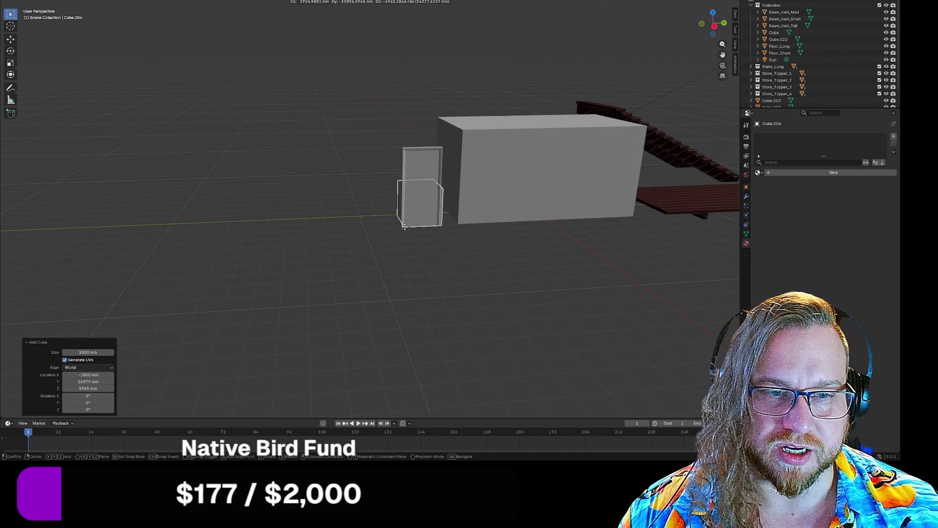
left_click(400, 225)
middle_click_drag(360, 230, 358, 238)
key("g")
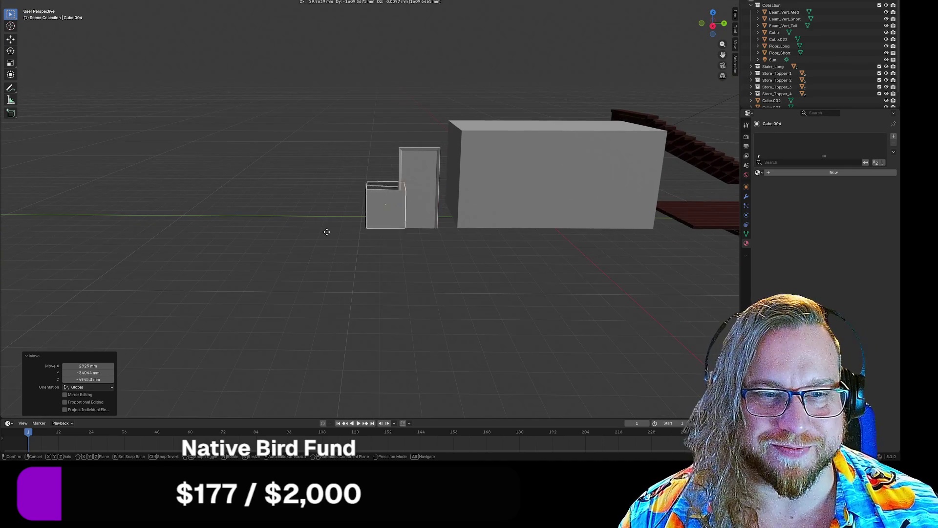
left_click(308, 229)
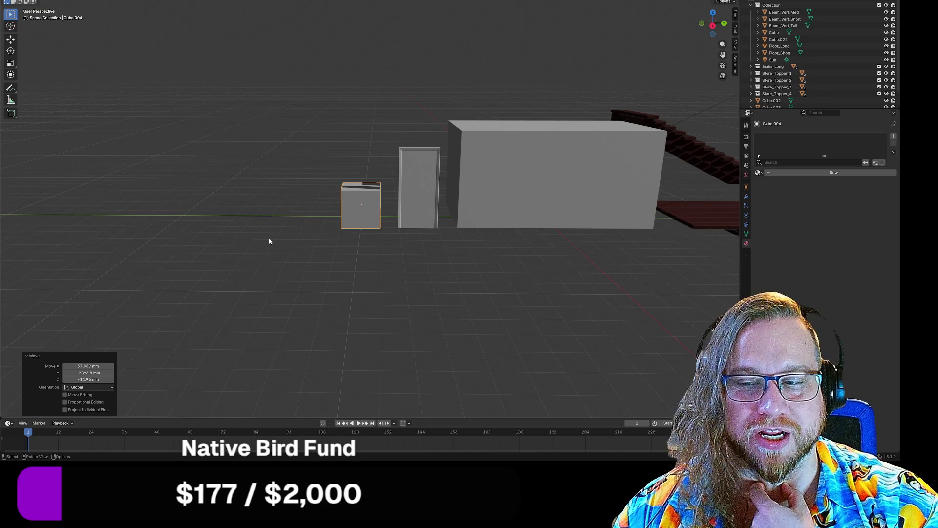
mouse_move(295, 200)
middle_mouse_down()
mouse_move(264, 213)
mouse_move(292, 223)
mouse_move(276, 210)
mouse_move(350, 217)
mouse_move(431, 207)
mouse_move(329, 207)
mouse_move(367, 211)
middle_mouse_up()
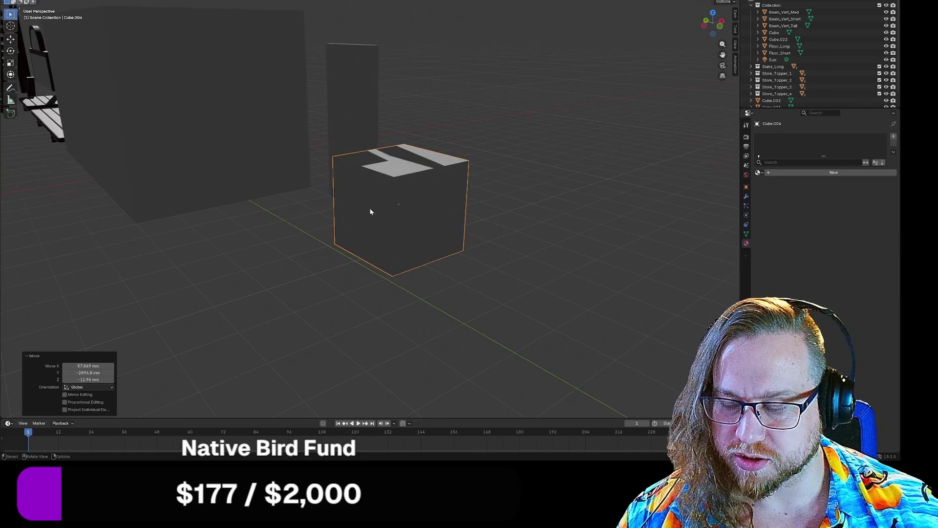
mouse_move(478, 213)
middle_mouse_down()
mouse_move(525, 201)
mouse_move(512, 210)
mouse_move(536, 218)
middle_mouse_up()
left_click(514, 206)
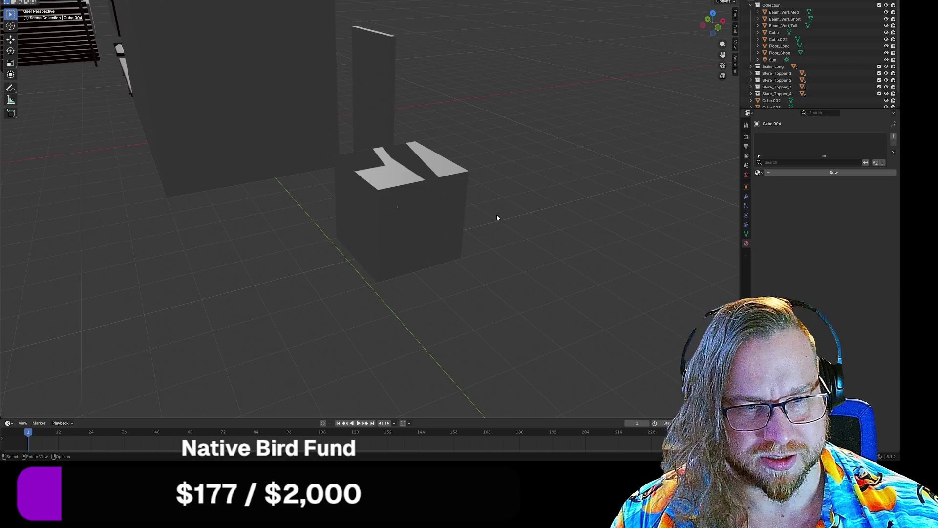
- Move Cube.004's left face 1950 mm along X to make it a thin flat slab
key("Tab")
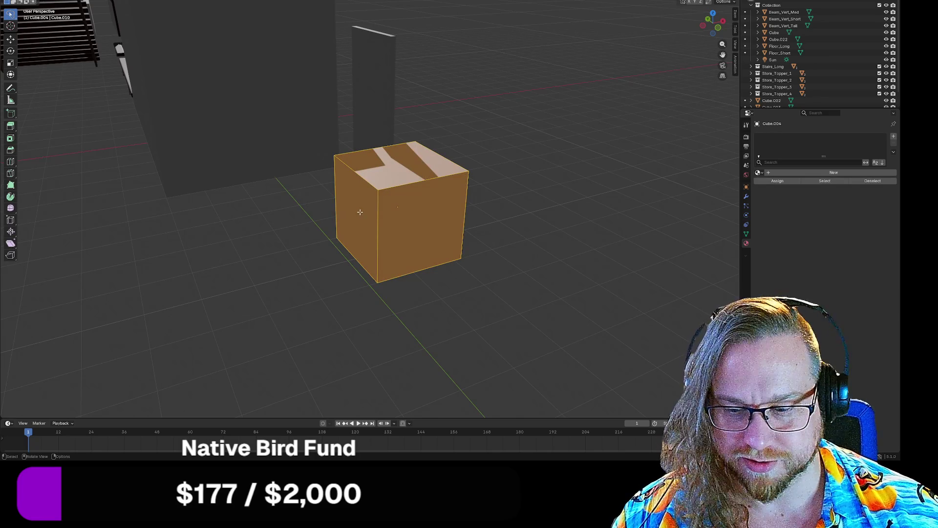
key("alt+a")
mouse_move(360, 212)
middle_mouse_down()
mouse_move(584, 234)
mouse_move(548, 235)
middle_mouse_up()
middle_click_drag(418, 228, 376, 215)
left_click(376, 215)
key("g")
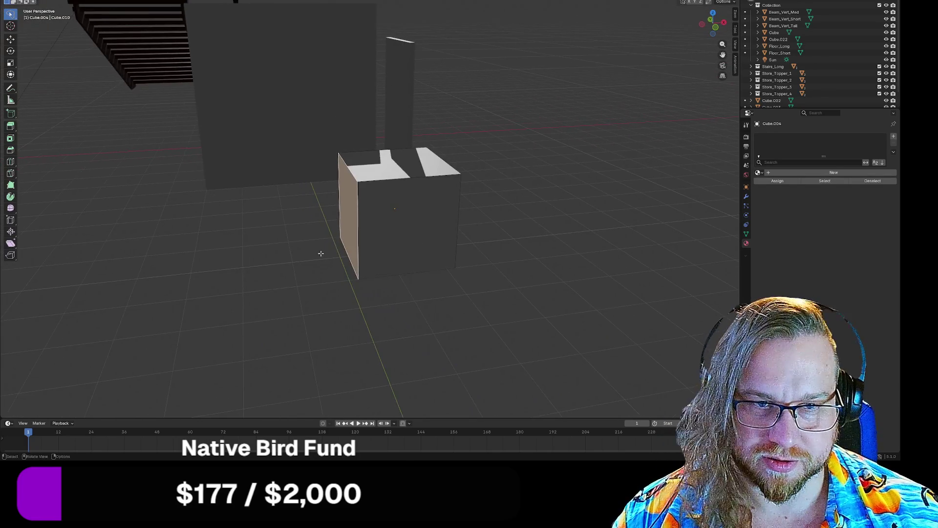
key("x")
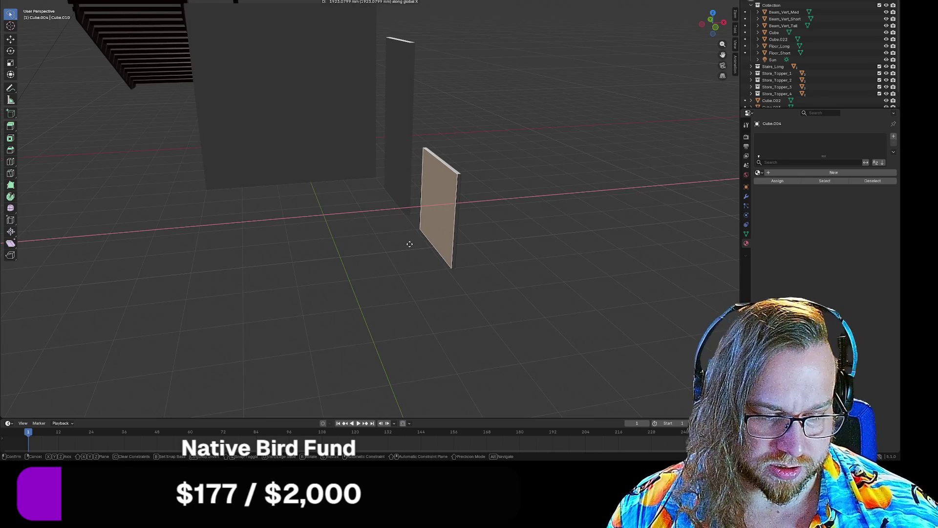
type("1950")
key("Return")
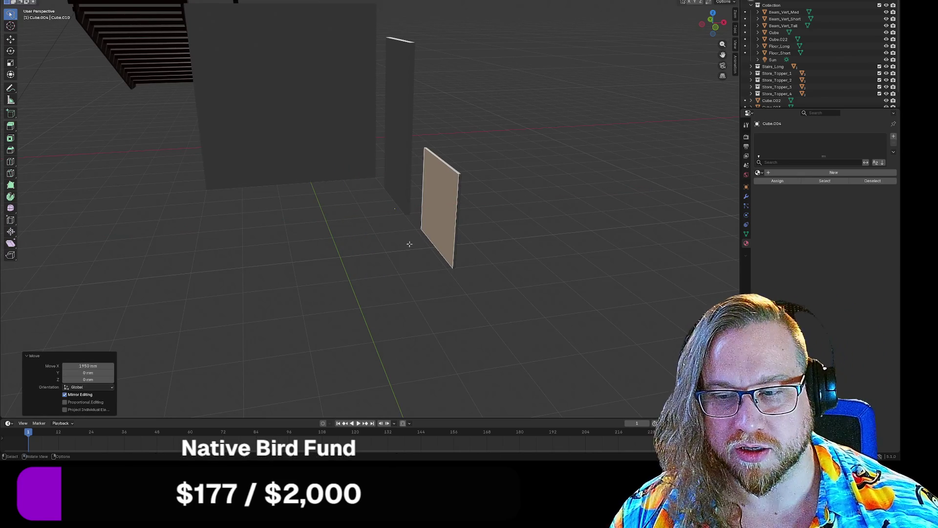
mouse_move(401, 280)
middle_mouse_down()
mouse_move(402, 318)
mouse_move(371, 294)
middle_mouse_up()
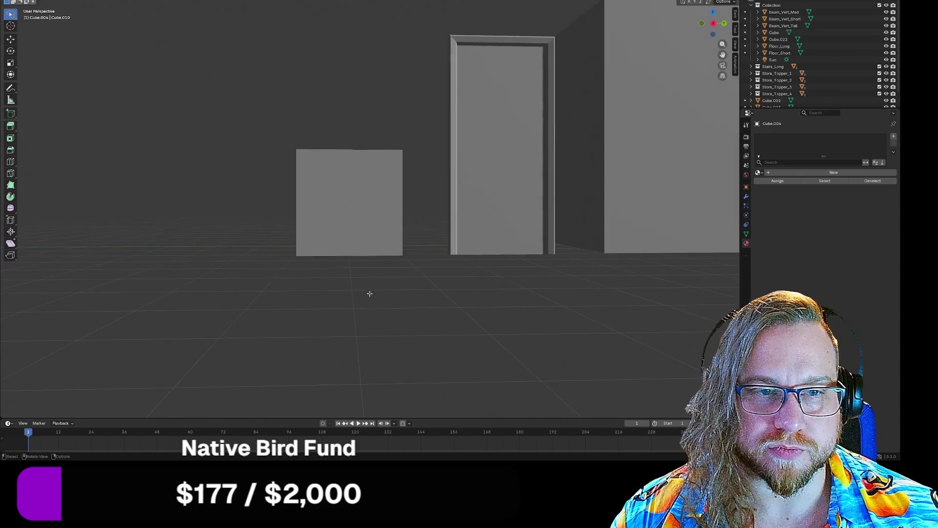
- Inset Cube.004's large front face by 150 mm, then deselect it
scroll(356, 264, "up", 5)
mouse_move(342, 237)
middle_mouse_down()
mouse_move(304, 226)
mouse_move(311, 227)
middle_mouse_up()
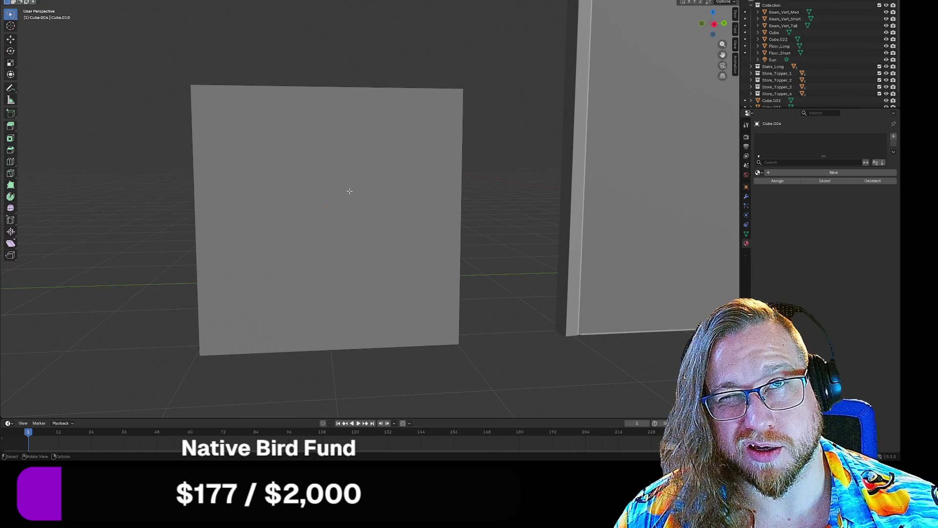
left_click(350, 192)
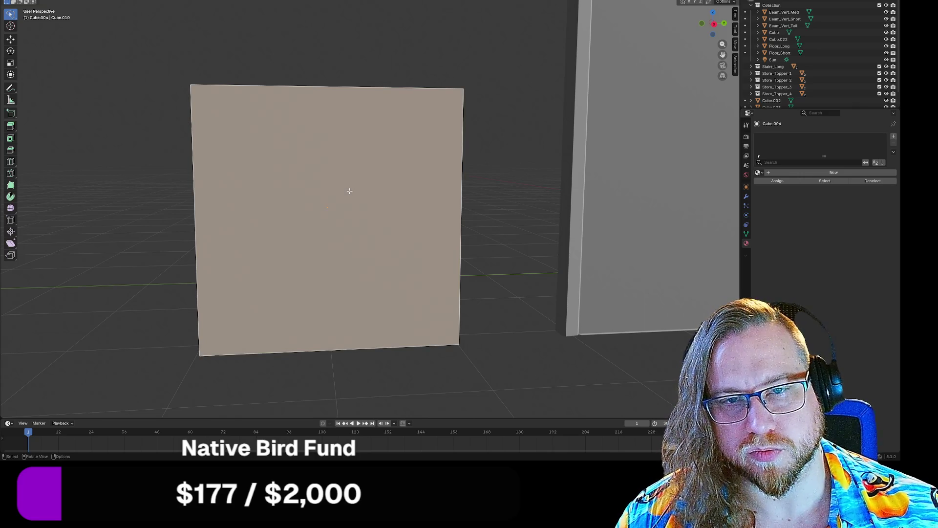
key("i")
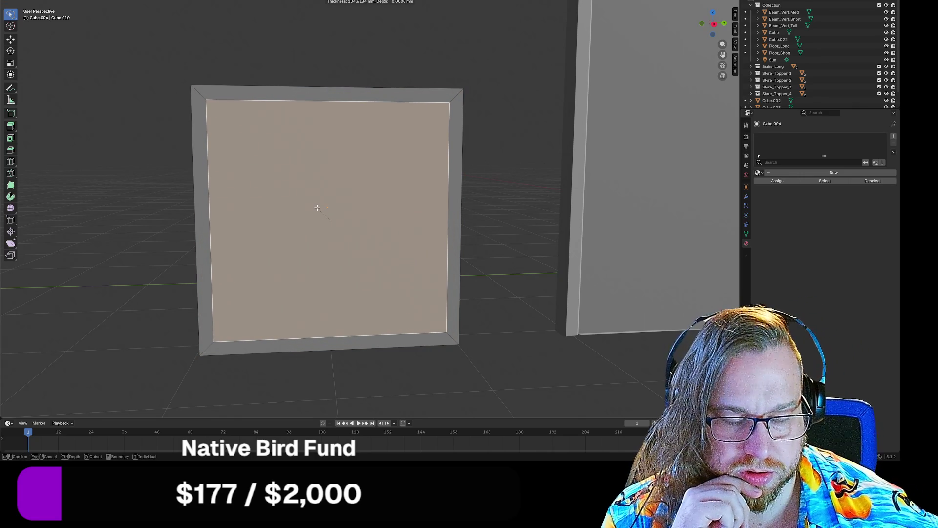
type("100")
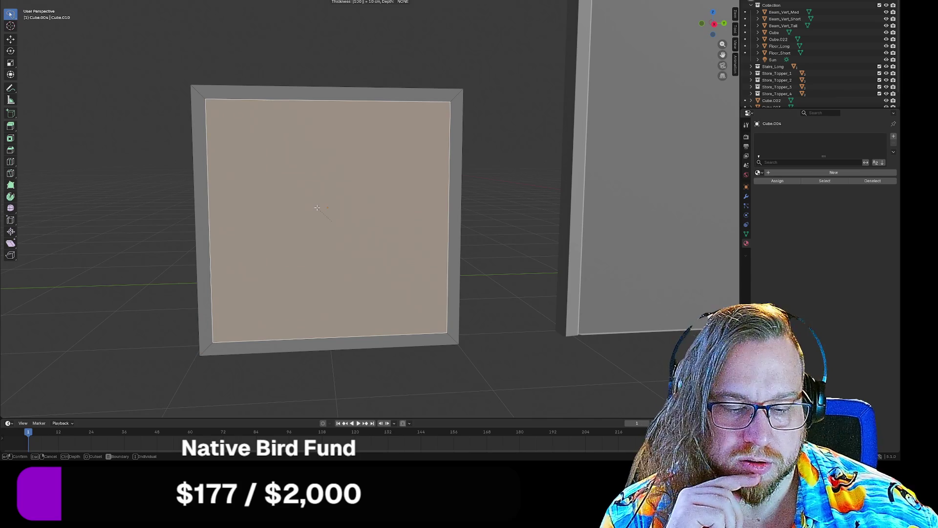
key("BackSpace")
key("BackSpace")
type("50")
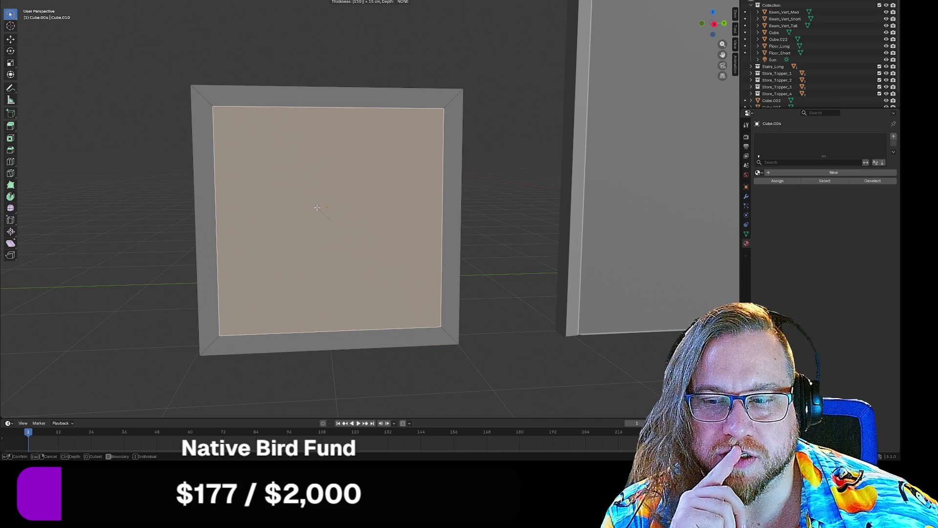
key("Return")
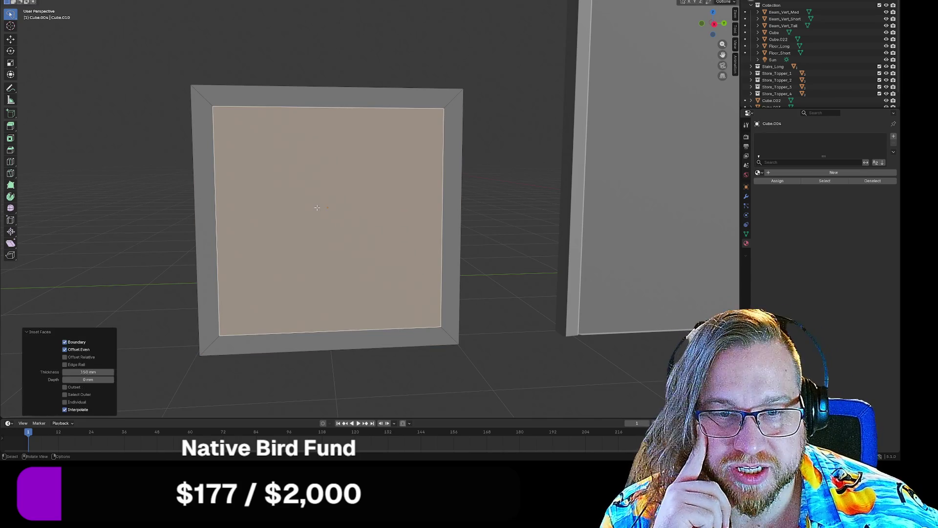
key("alt+a")
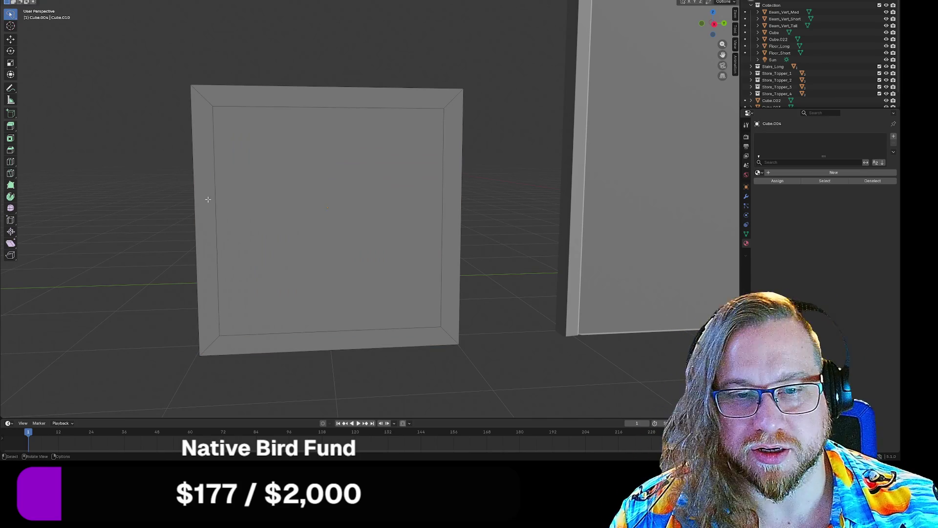
mouse_move(164, 187)
middle_mouse_down()
mouse_move(346, 159)
mouse_move(174, 174)
mouse_move(488, 195)
mouse_move(624, 216)
mouse_move(265, 218)
mouse_move(614, 210)
mouse_move(306, 335)
mouse_move(430, 277)
mouse_move(415, 277)
mouse_move(494, 293)
mouse_move(659, 250)
mouse_move(450, 216)
middle_mouse_up()
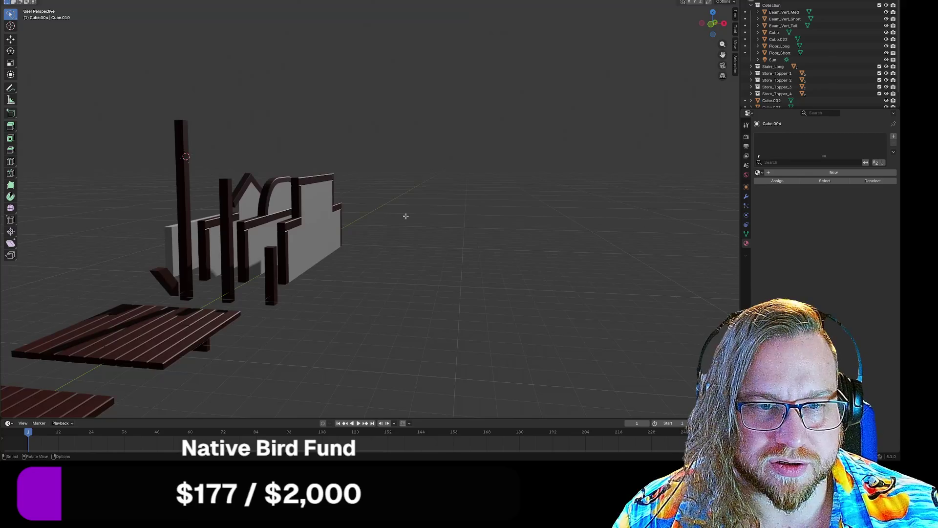
- Return to Object Mode and frame the view on the new panel beside the door
middle_click_drag(331, 216, 171, 231)
mouse_move(293, 161)
middle_mouse_down()
mouse_move(315, 154)
mouse_move(297, 145)
mouse_move(328, 151)
mouse_move(308, 239)
middle_mouse_up()
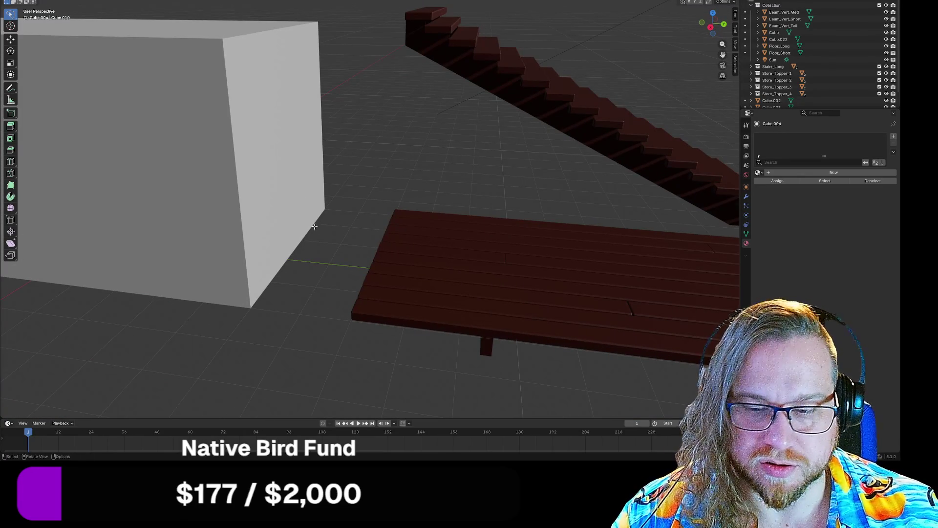
key("Tab")
middle_click_drag(388, 232, 262, 228)
left_click(145, 186)
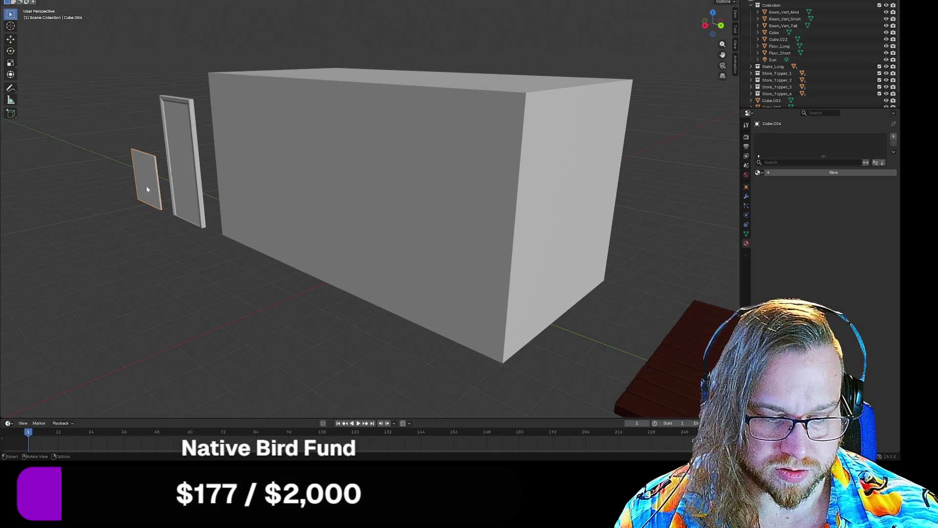
scroll(146, 187, "up", 2)
key("KP_Decimal")
mouse_move(194, 174)
middle_mouse_down()
mouse_move(206, 192)
mouse_move(163, 236)
middle_mouse_up()
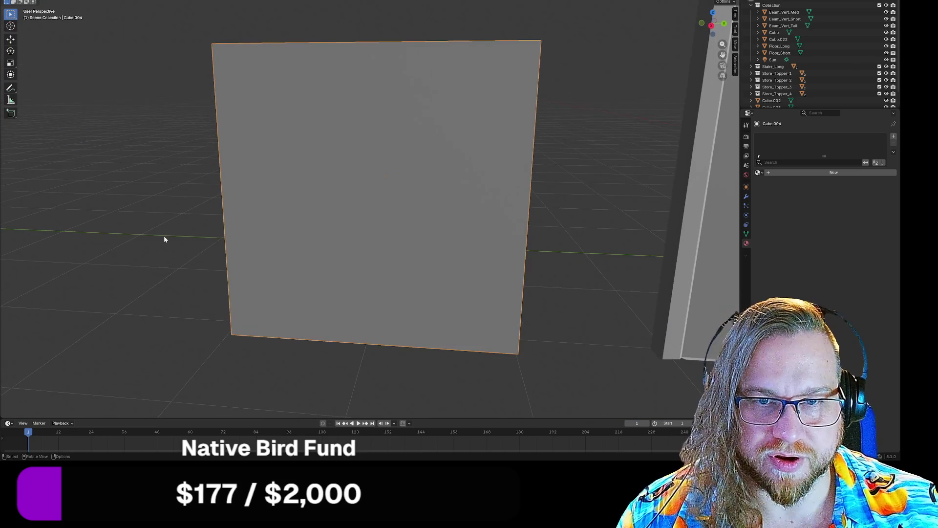
scroll(168, 238, "down", 3)
scroll(593, 232, "up", 5)
- Inspect Store_Topper_1.001, Store_Topper_2.001, Cube.001 and the door frame Cube.002 by selecting each
mouse_move(624, 251)
middle_mouse_down("shift")
mouse_move(283, 256)
mouse_move(453, 306)
mouse_move(607, 325)
mouse_move(566, 297)
mouse_move(400, 276)
middle_mouse_up("shift")
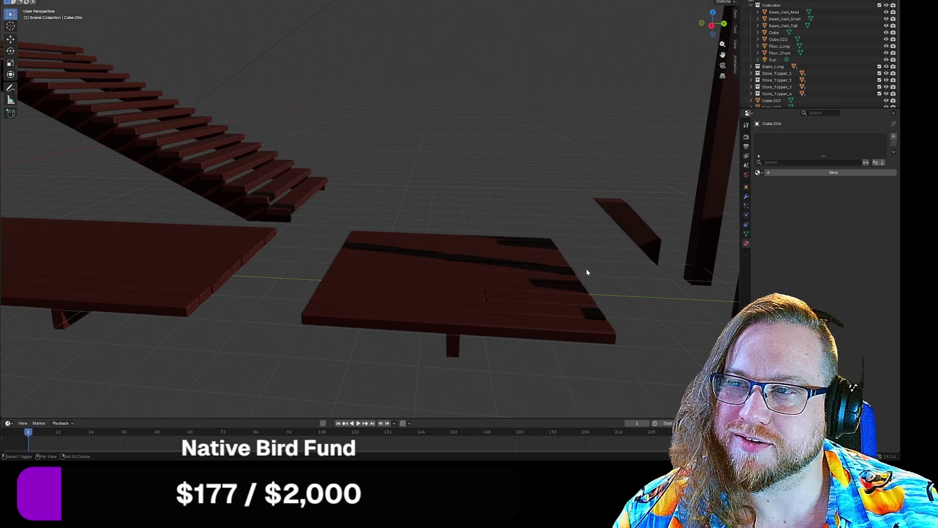
mouse_move(607, 282)
middle_mouse_down()
mouse_move(473, 272)
mouse_move(578, 273)
mouse_move(534, 272)
mouse_move(566, 287)
mouse_move(508, 276)
mouse_move(619, 279)
middle_mouse_up()
scroll(508, 277, "down", 5)
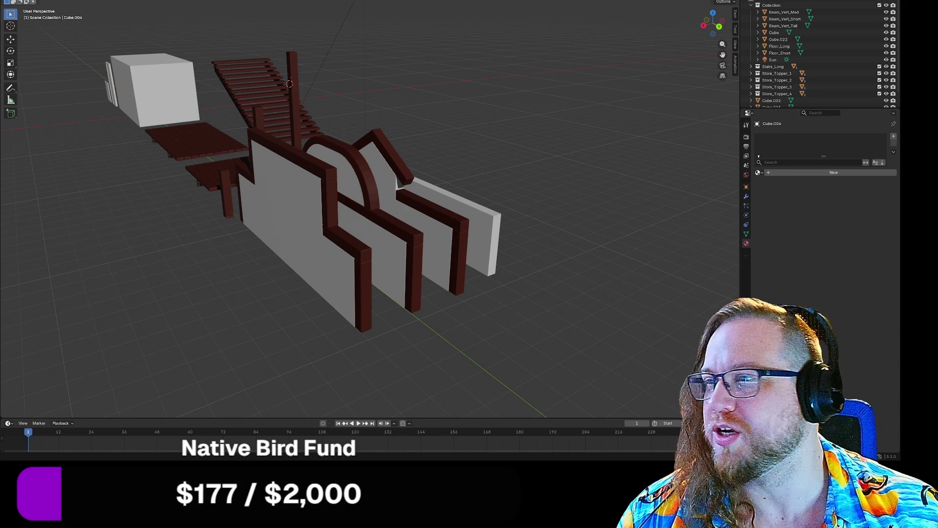
mouse_move(299, 166)
middle_mouse_down()
mouse_move(231, 172)
mouse_move(274, 175)
mouse_move(251, 178)
middle_mouse_up()
left_click_drag(332, 109, 484, 225)
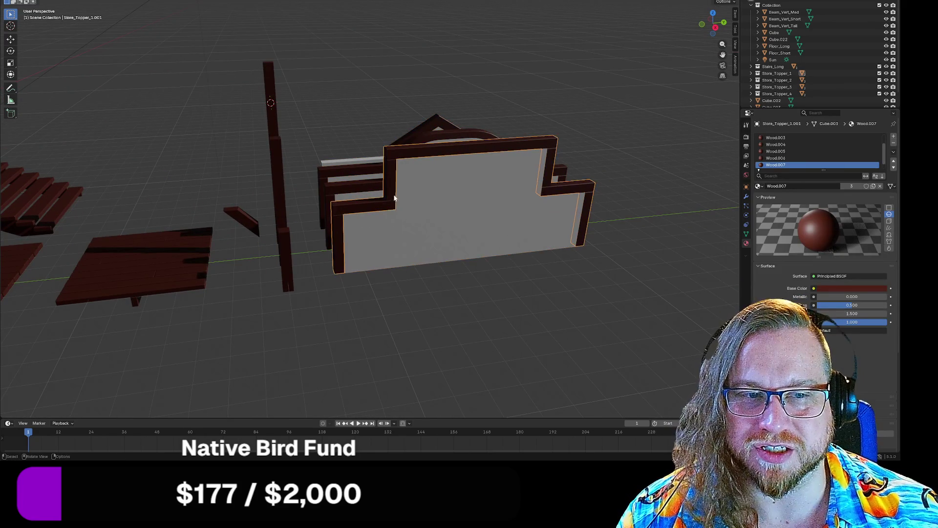
left_click(373, 201)
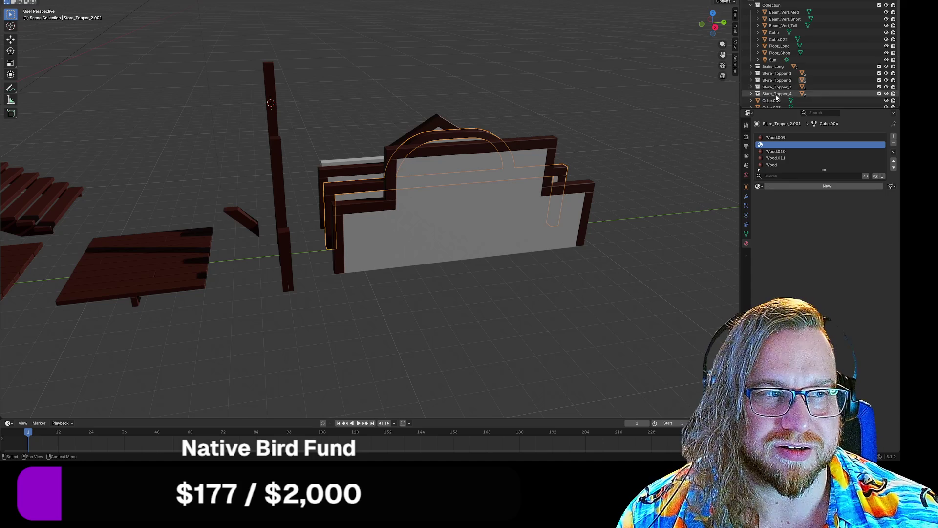
left_click(306, 146)
left_click(239, 220)
mouse_move(196, 214)
middle_mouse_down()
mouse_move(260, 184)
mouse_move(265, 204)
mouse_move(252, 220)
mouse_move(275, 212)
mouse_move(241, 238)
mouse_move(324, 244)
mouse_move(237, 247)
mouse_move(356, 236)
mouse_move(282, 239)
mouse_move(401, 212)
mouse_move(323, 238)
mouse_move(391, 223)
middle_mouse_up()
scroll(275, 212, "down", 5)
scroll(282, 239, "up", 5)
left_click(390, 195)
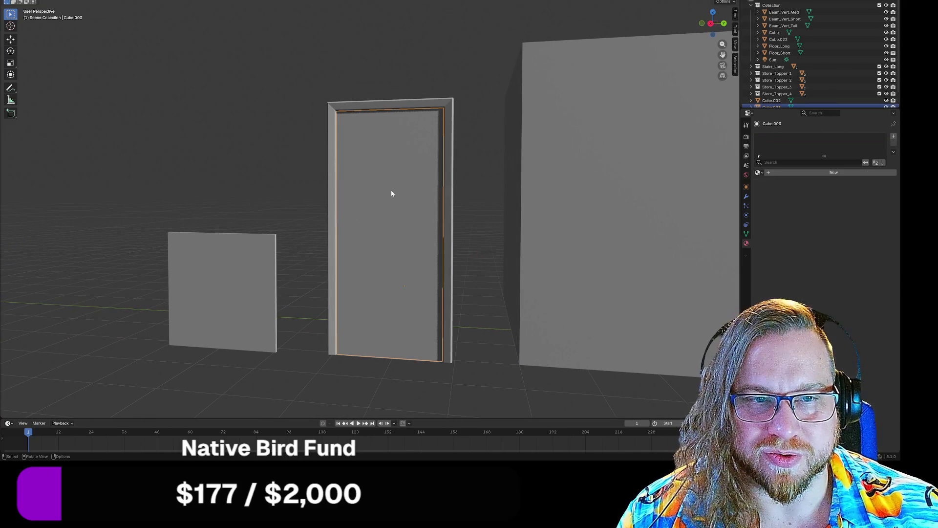
- Create a new empty collection in the Outliner and name it 'Door'
left_click(288, 162)
scroll(782, 98, "down", 2)
right_click(761, 103)
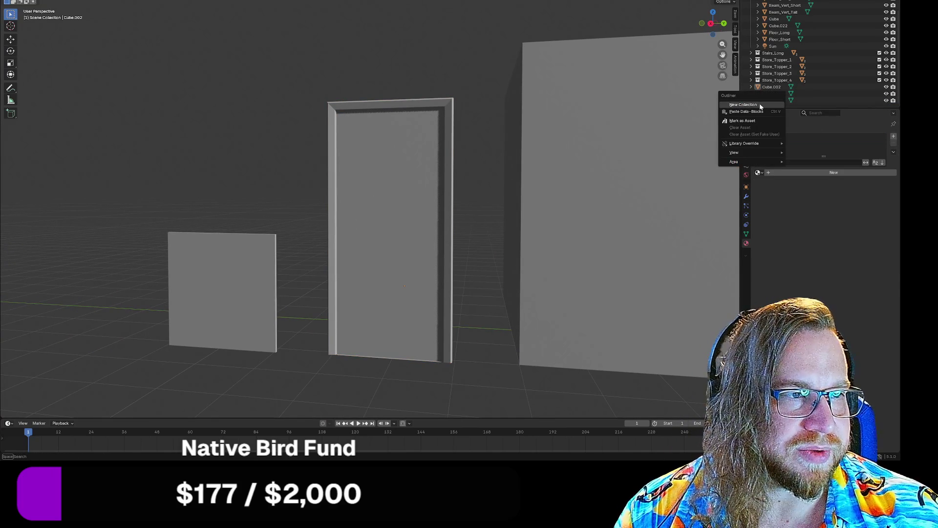
left_click(760, 105)
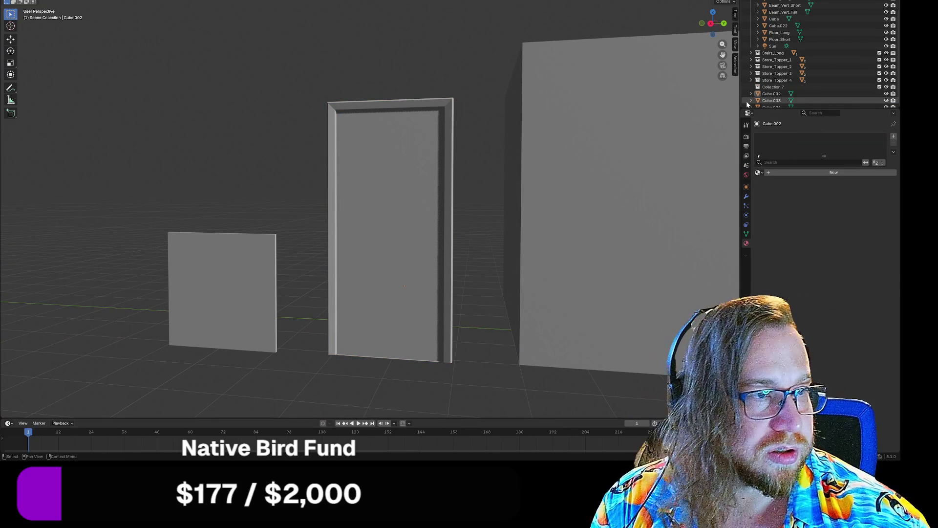
scroll(763, 93, "down", 1)
double_click(773, 79)
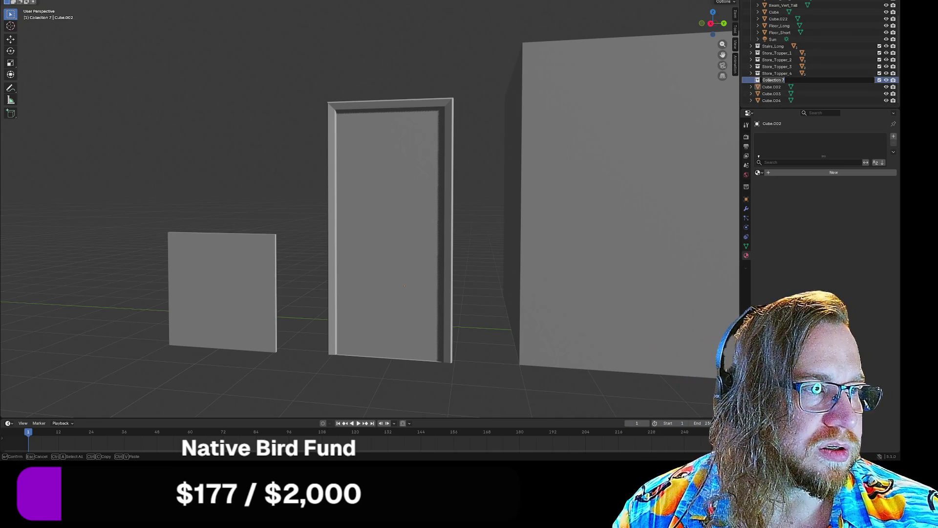
type("Door")
key("Return")
- Move the door frame Cube.002 and door panel Cube.003 into the Door collection
left_click(777, 87)
left_click(772, 93)
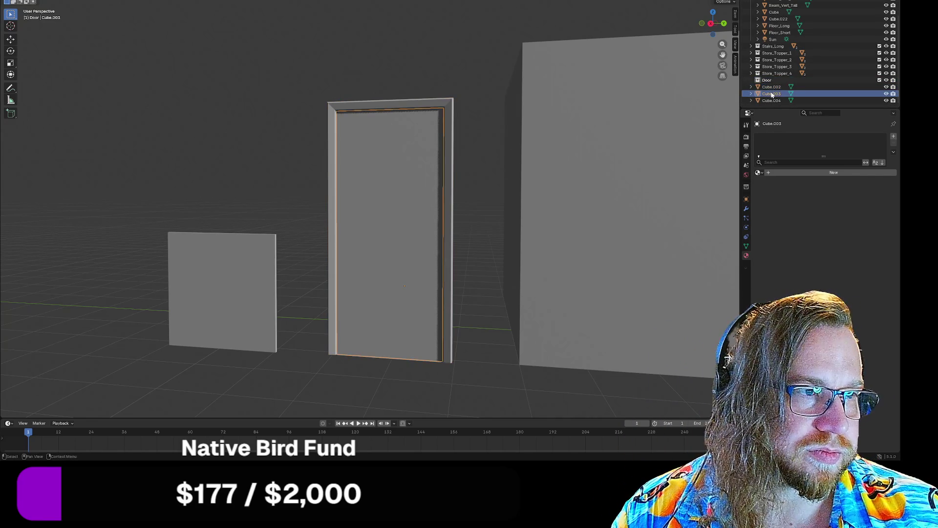
left_click(772, 87, "ctrl")
left_click_drag(771, 87, 767, 80)
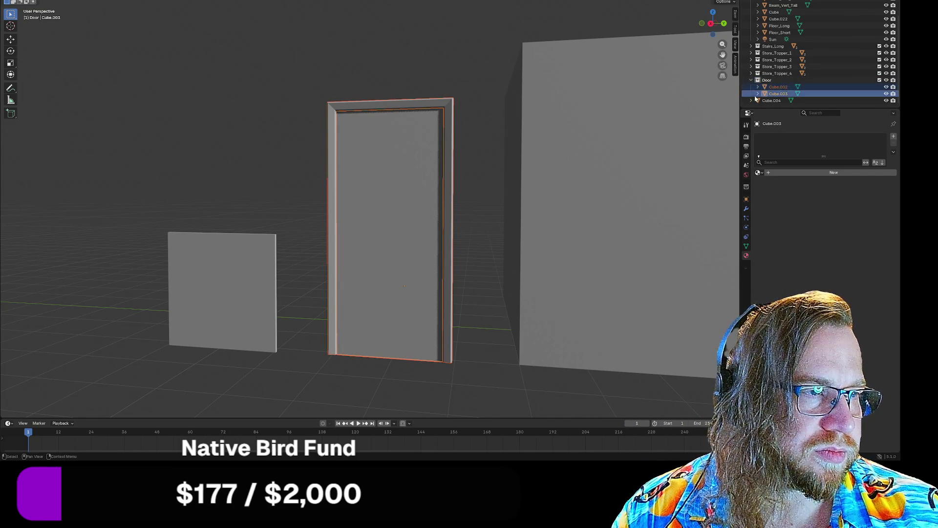
left_click(752, 81)
left_click(752, 80)
- Check the small panel Cube.004, clear the selection, and orbit around the door and panels
left_click(751, 100)
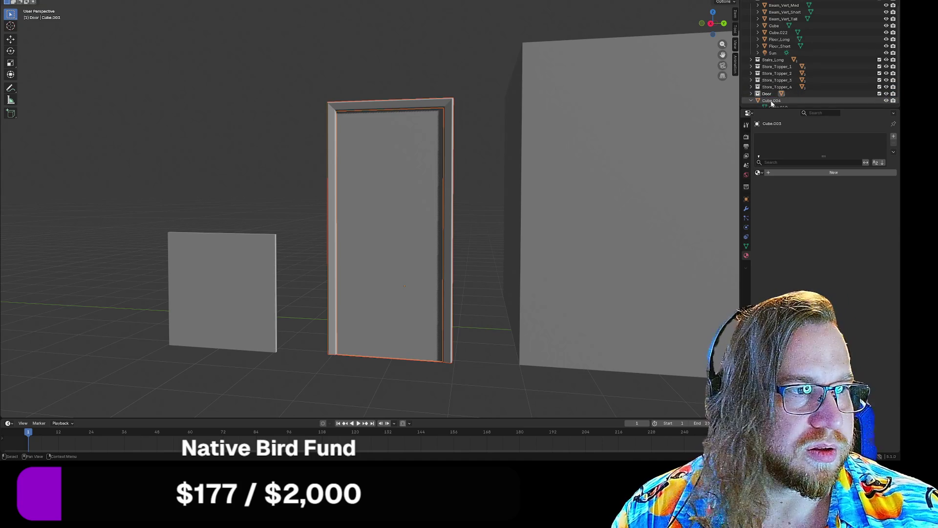
left_click(771, 100)
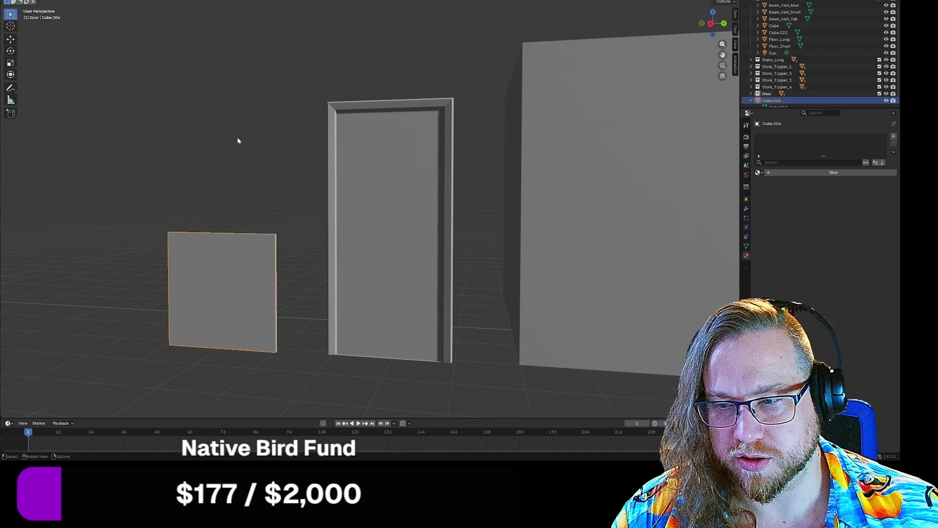
left_click(252, 131)
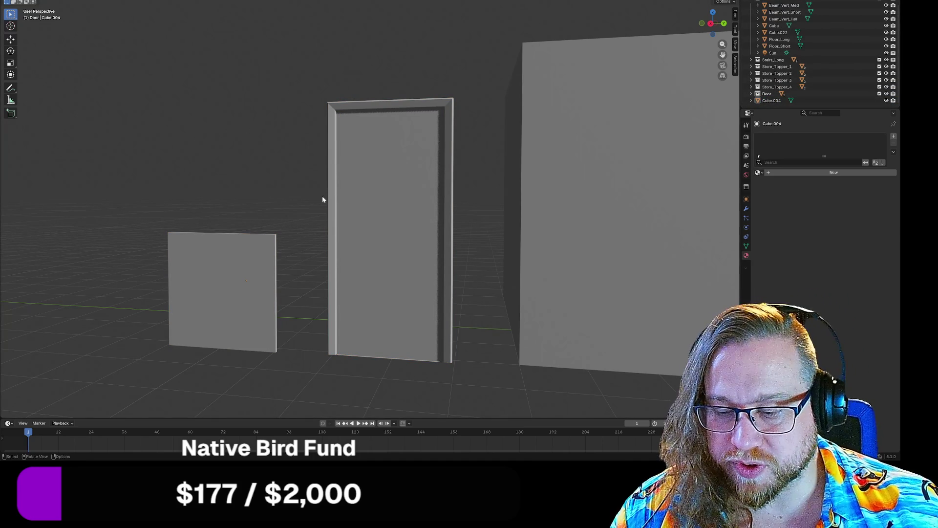
key("a")
left_click(284, 211)
mouse_move(286, 220)
middle_mouse_down()
mouse_move(322, 196)
mouse_move(290, 226)
mouse_move(268, 174)
mouse_move(440, 144)
mouse_move(401, 145)
mouse_move(406, 132)
mouse_move(399, 138)
middle_mouse_up()
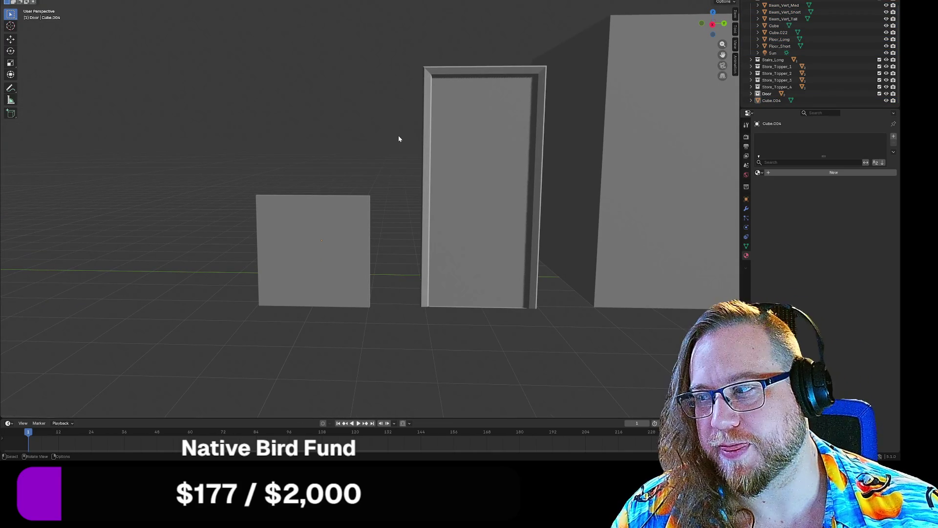
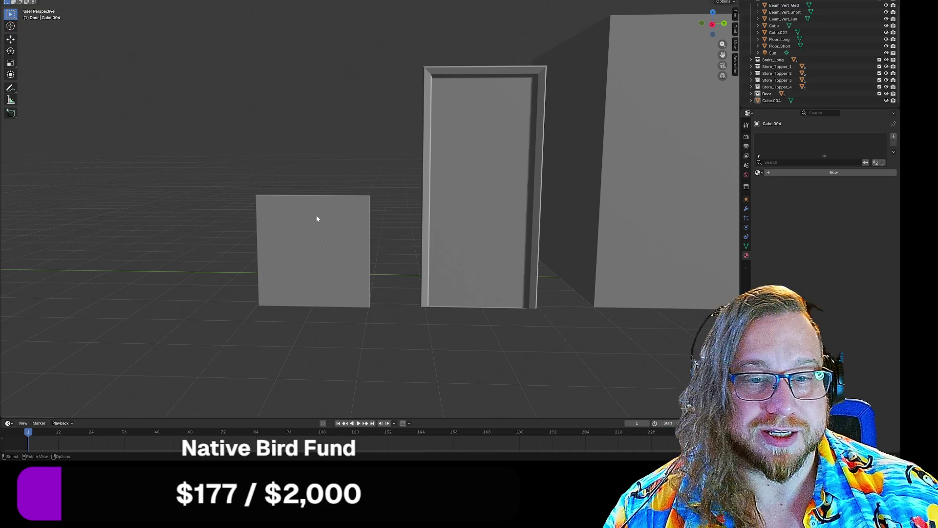
- Select the Cube.004 block beside the door, enter Edit Mode and frame it up close
scroll(319, 215, "up", 3)
left_click(297, 243)
key("Tab")
scroll(270, 256, "up", 1)
middle_click_drag(270, 256, 448, 107, "shift")
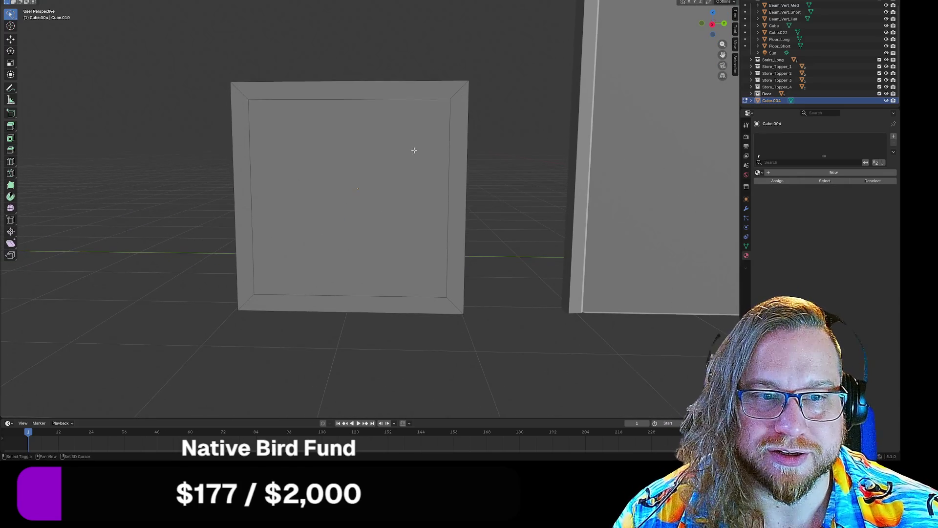
scroll(302, 236, "up", 1)
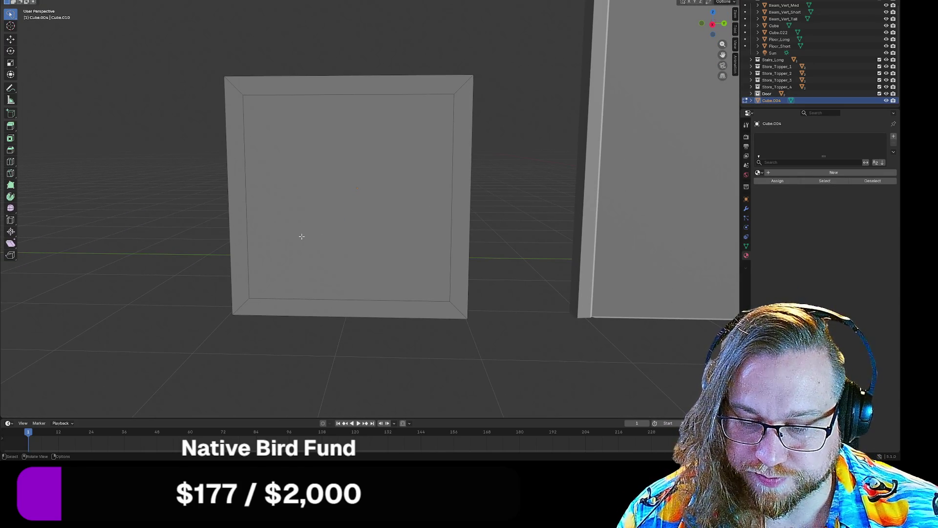
key("ctrl+r")
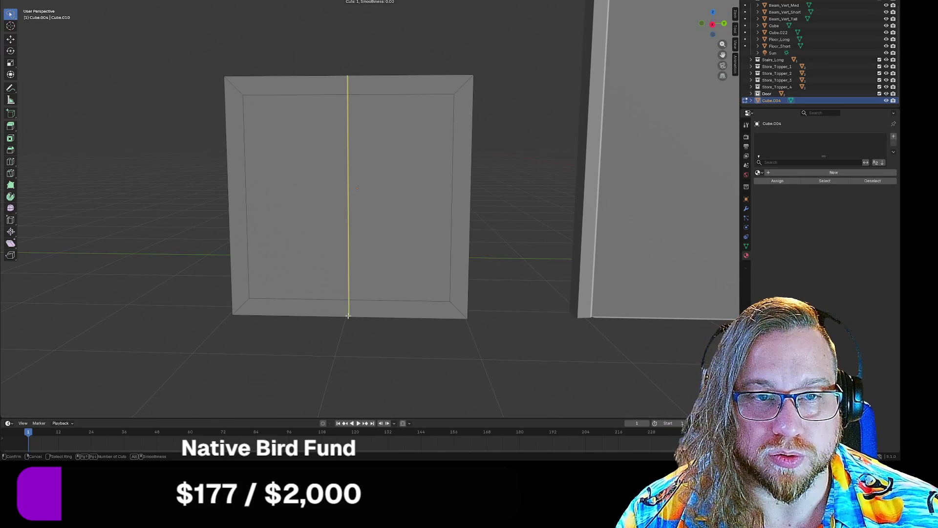
- Place a single centred vertical edge loop across the face, then undo it
left_click(348, 316)
right_click(384, 395)
left_click(383, 394)
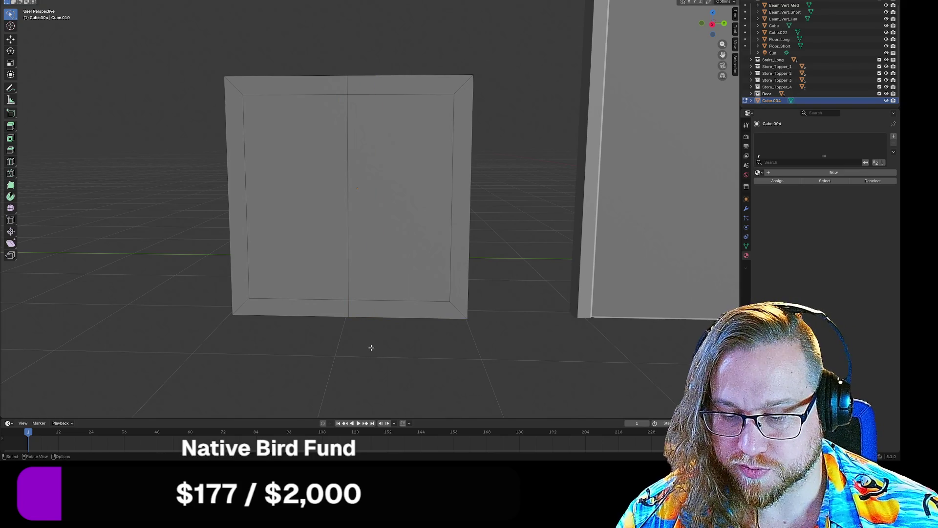
key("ctrl")
key("ctrl+z")
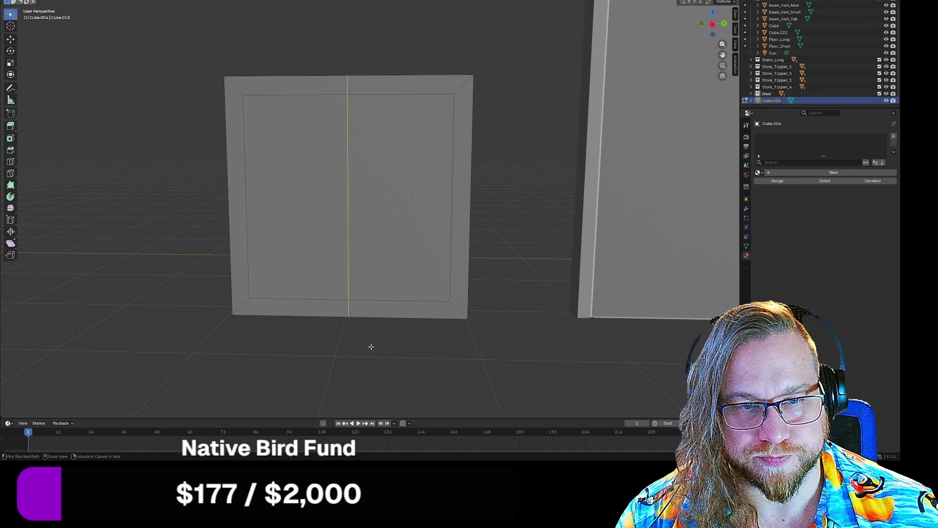
- Add two vertical edge loops and scale them together to 0.2 along Y
key("ctrl+r")
scroll(350, 306, "up", 1)
left_click(350, 305)
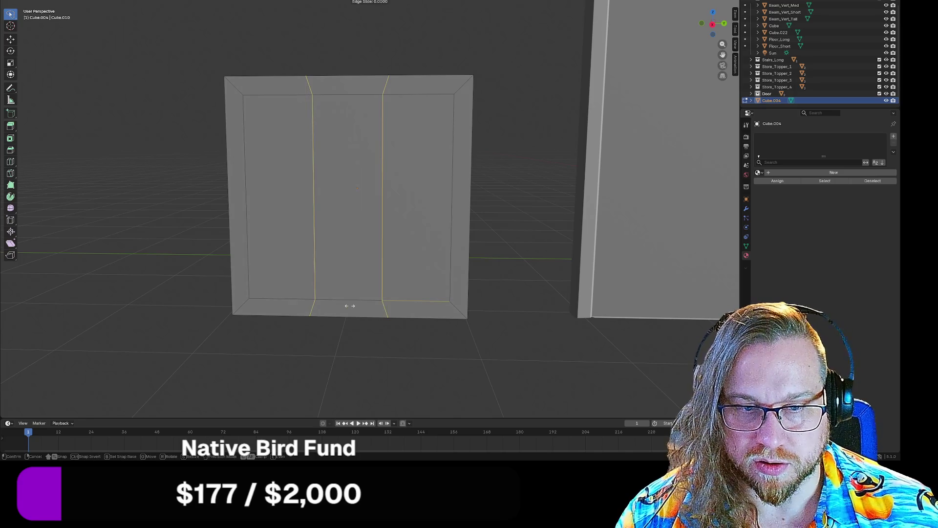
key("s")
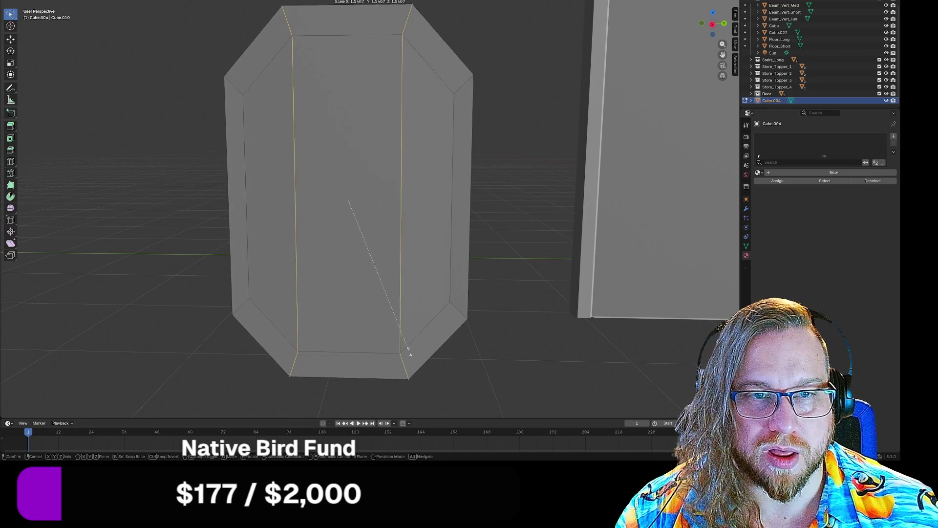
key("y")
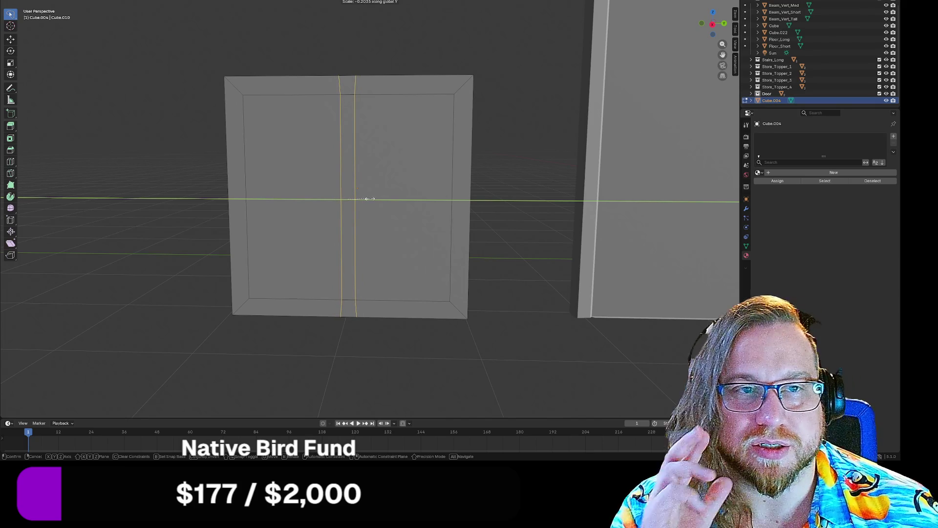
type("0.2")
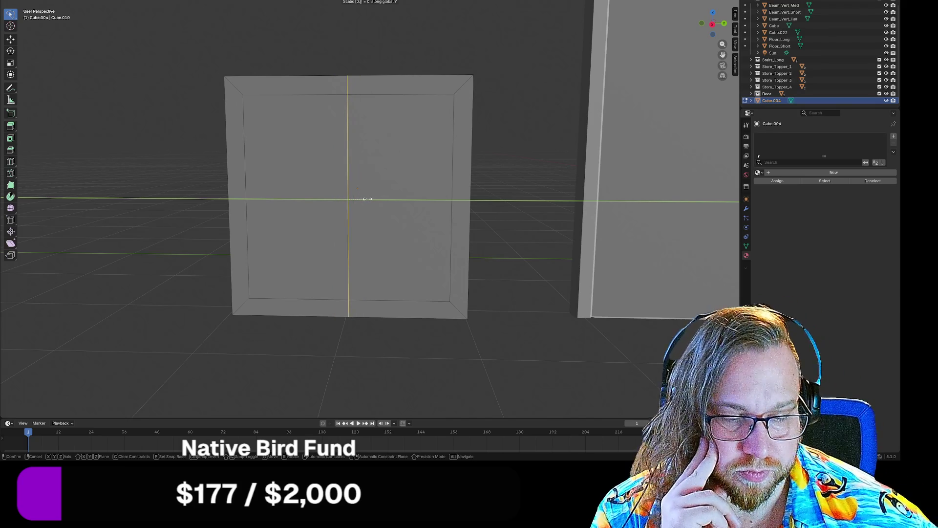
key("Return")
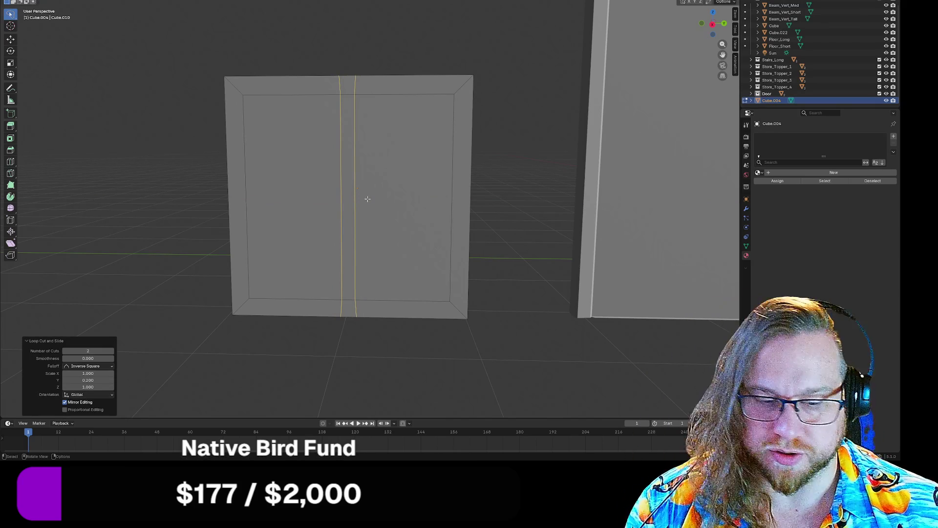
left_click(368, 199)
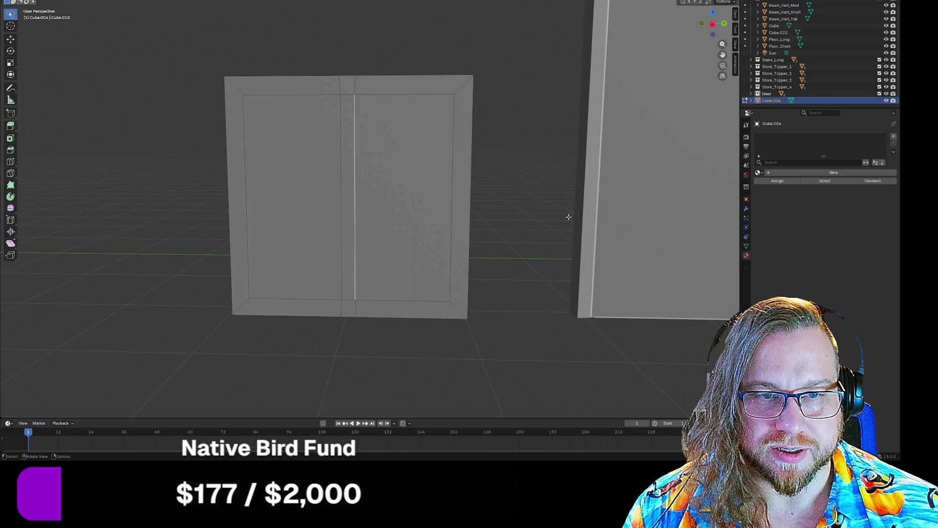
- Add two horizontal edge loops, squeeze them to 0.2 along Z, and deselect
key("ctrl+r")
scroll(465, 212, "up", 1)
left_click(466, 210)
key("s")
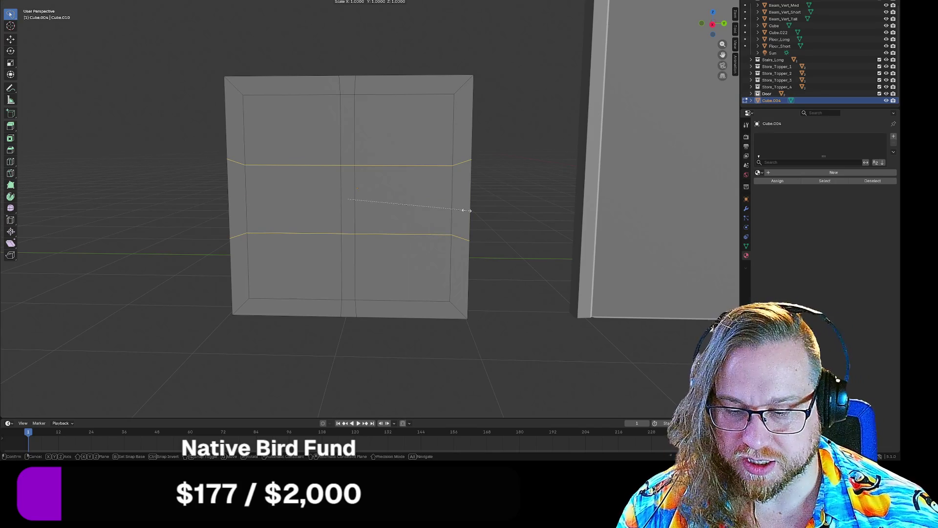
type("z0.2")
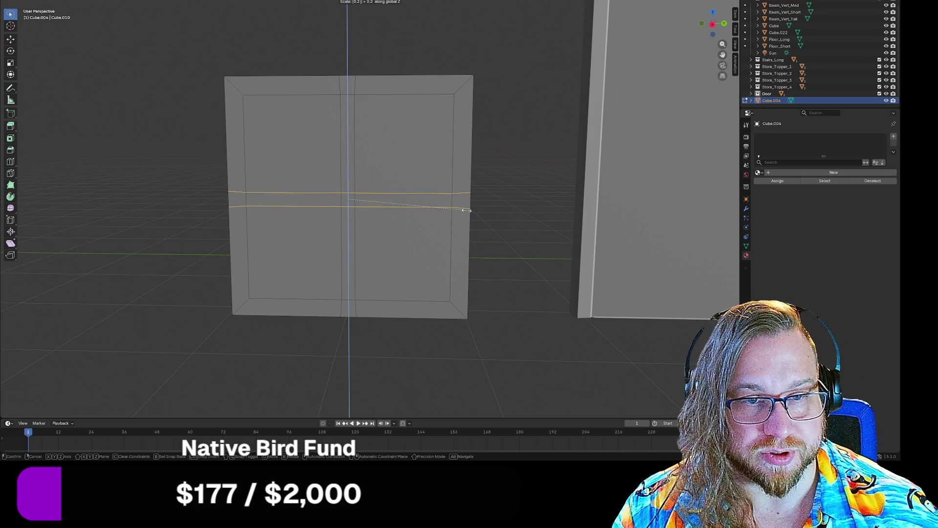
key("Return")
key("alt+a")
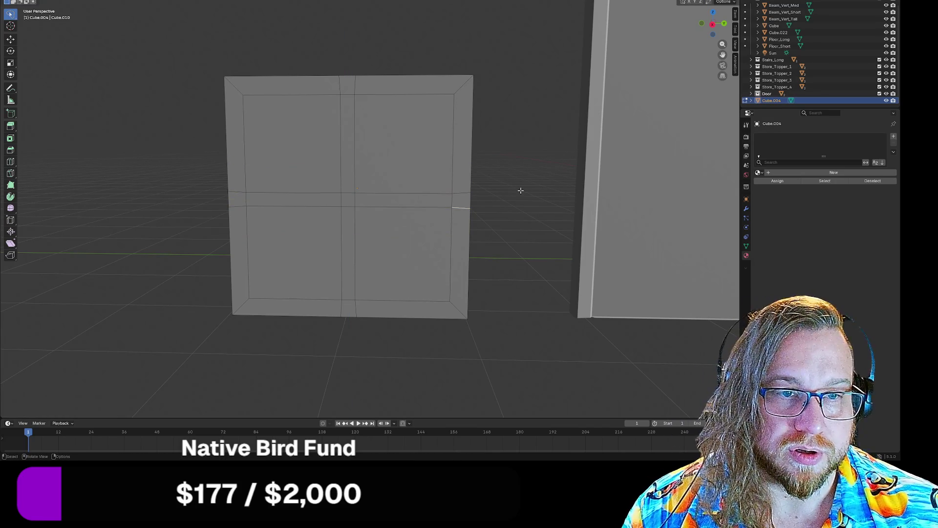
mouse_move(505, 221)
middle_mouse_down()
mouse_move(481, 219)
mouse_move(500, 220)
mouse_move(465, 184)
middle_mouse_up()
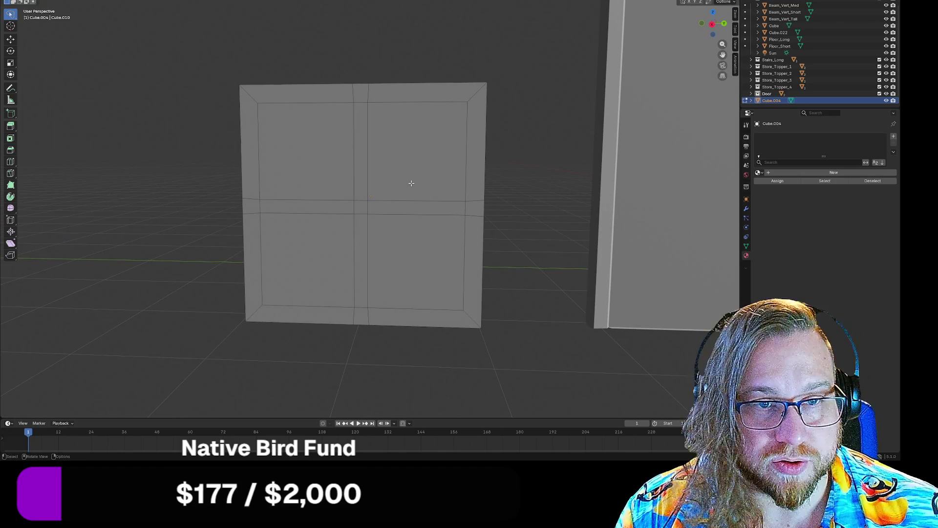
- Select the four pane faces and extrude them 10 along X
left_click(411, 184)
left_click(306, 151, "shift")
left_click(301, 290, "shift")
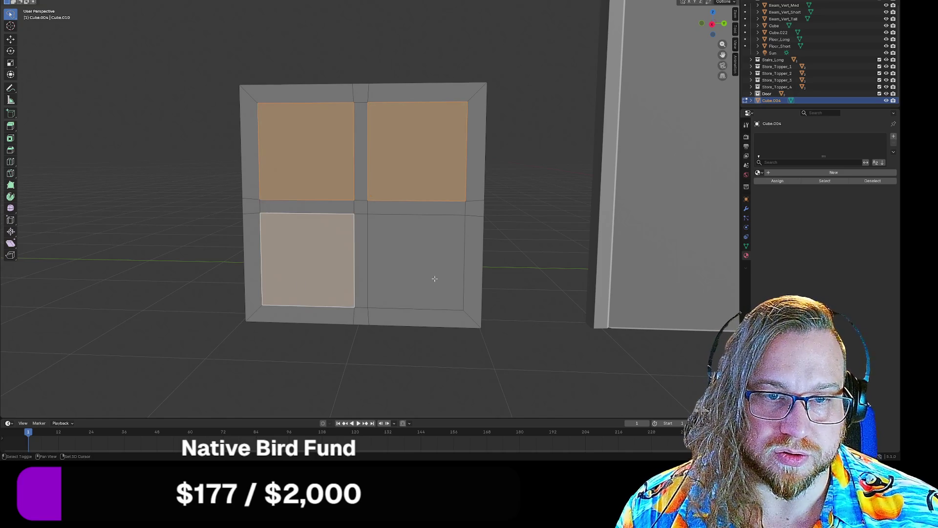
left_click(418, 263, "shift")
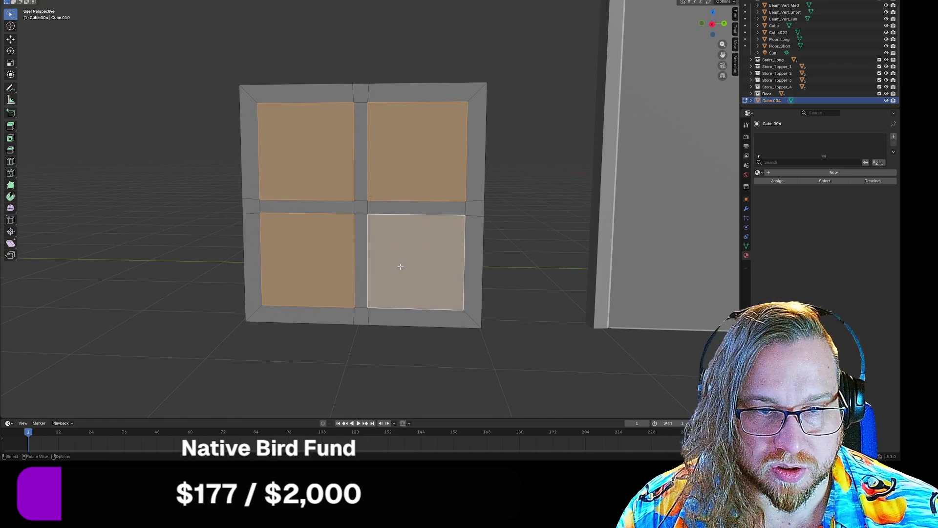
key("e")
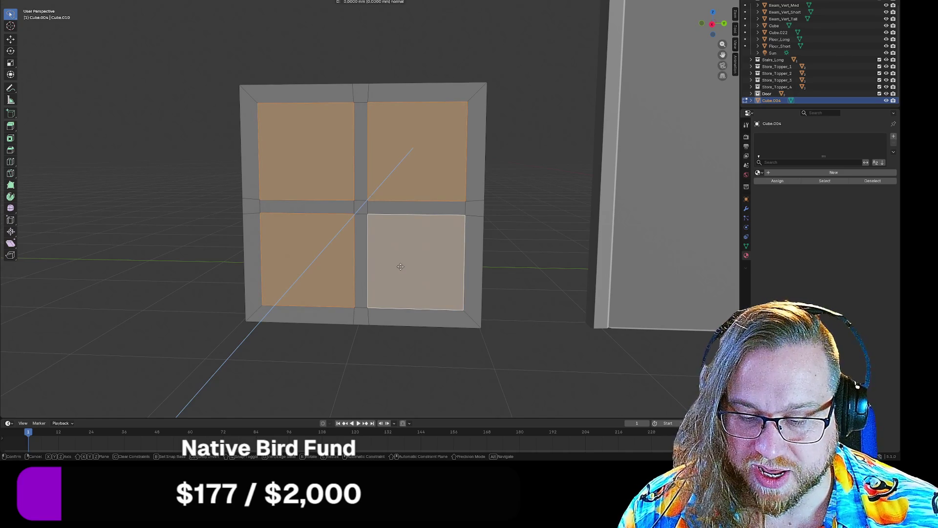
key("x")
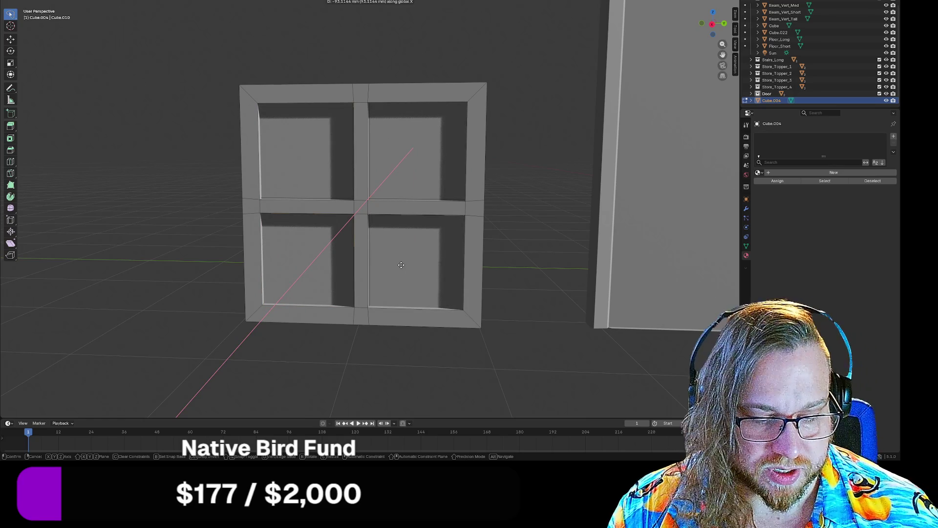
type("10")
key("Return")
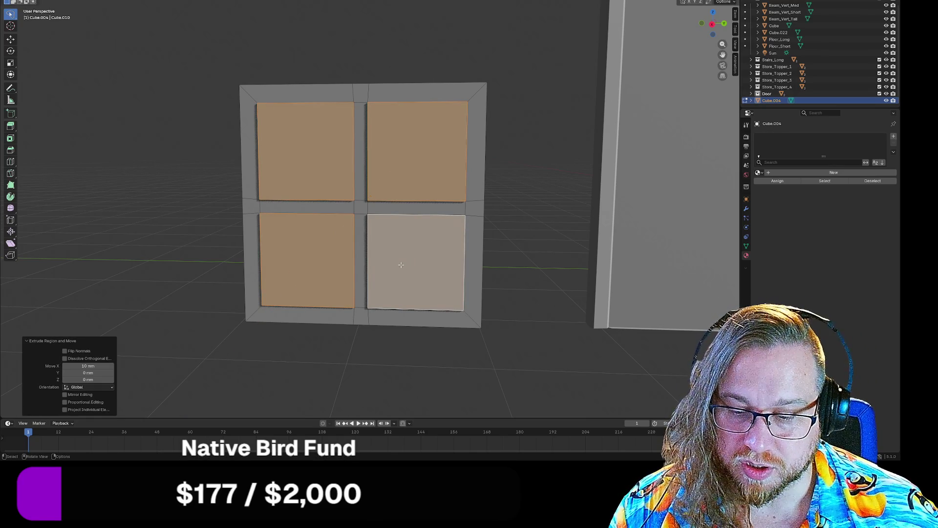
- Push the extruded pane faces 20 mm back along X, then deselect them
key("g")
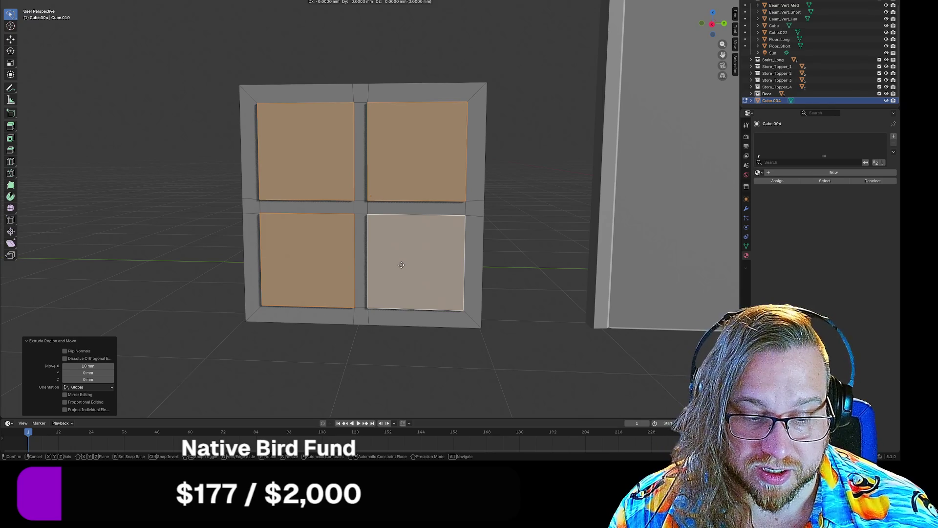
type("x-20")
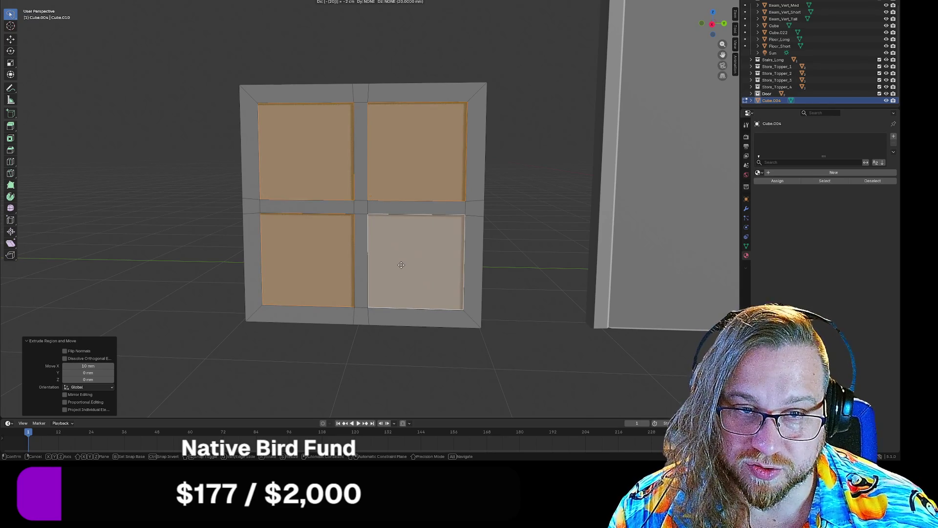
key("Return")
left_click(572, 132)
middle_click_drag(528, 157, 518, 161)
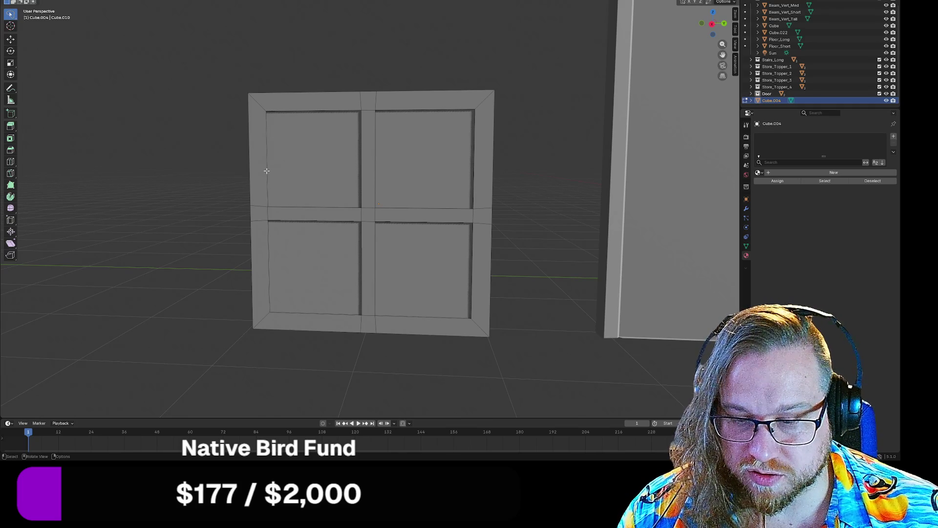
left_click(266, 171, "alt")
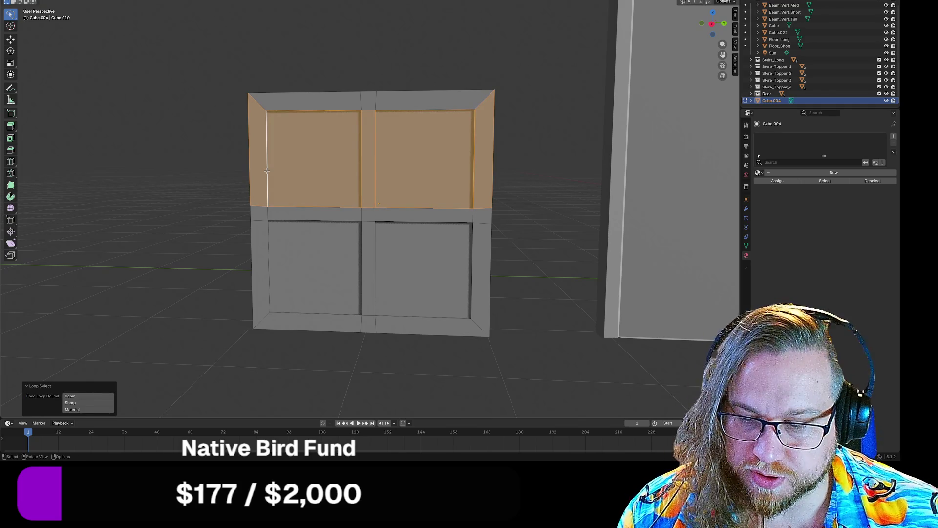
- Select the top-left pane's inner recess edges, zooming in to reach them
left_click(265, 172, "alt")
mouse_move(265, 172)
middle_mouse_down()
mouse_move(352, 237)
mouse_move(362, 184)
mouse_move(380, 203)
middle_mouse_up()
key("KP_Decimal")
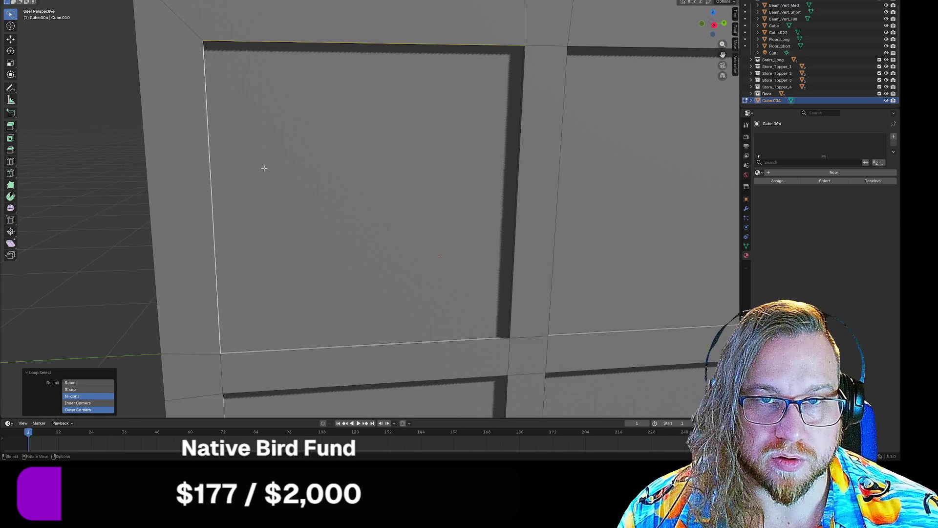
scroll(264, 168, "down", 5)
mouse_move(320, 215)
middle_mouse_down()
mouse_move(459, 310)
mouse_move(396, 262)
middle_mouse_up()
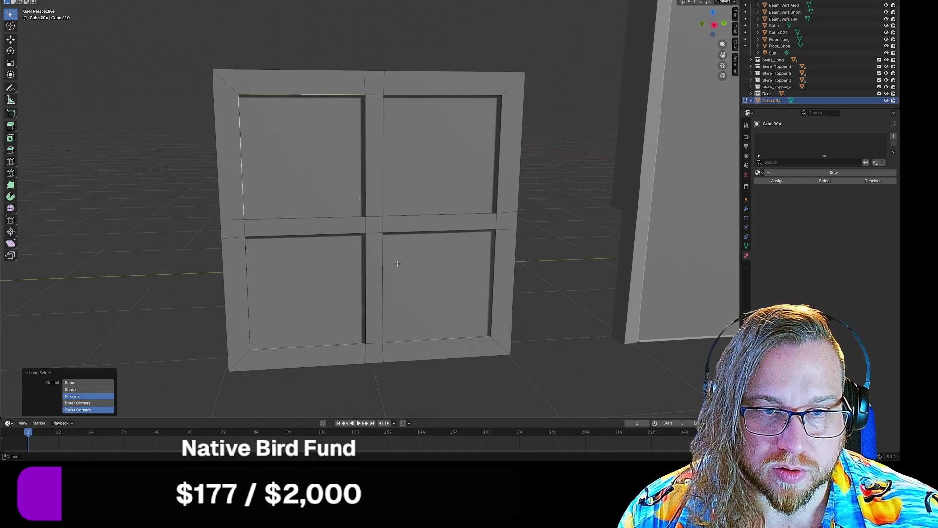
left_click(261, 220, "alt")
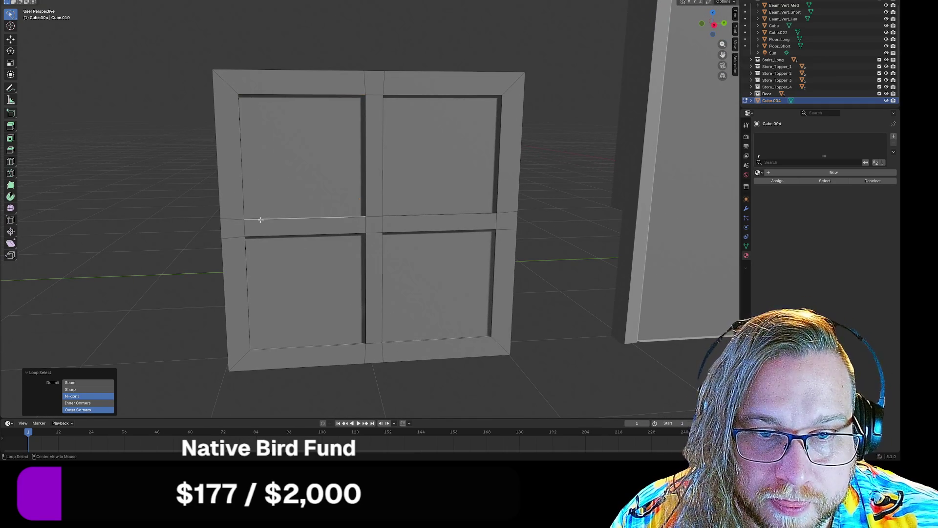
scroll(361, 215, "up", 5)
left_click(360, 216, "alt+shift")
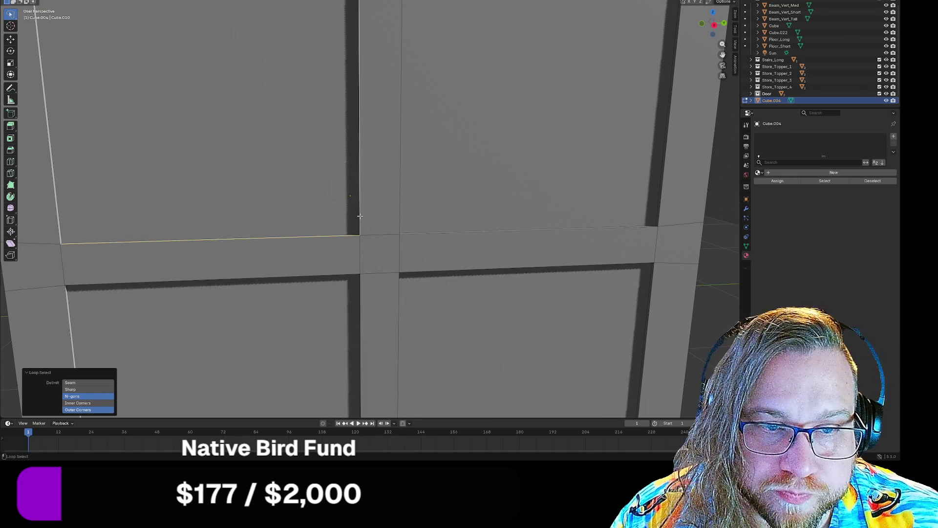
scroll(360, 216, "down", 4)
scroll(318, 63, "up", 1)
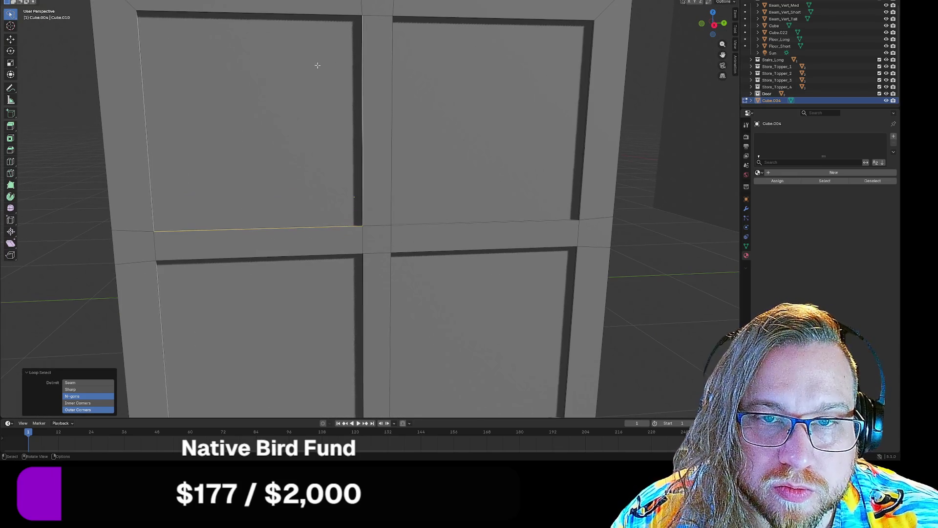
- Add the upper panes' inner top and side edges, then clear the selection
left_click(144, 118, "alt+shift")
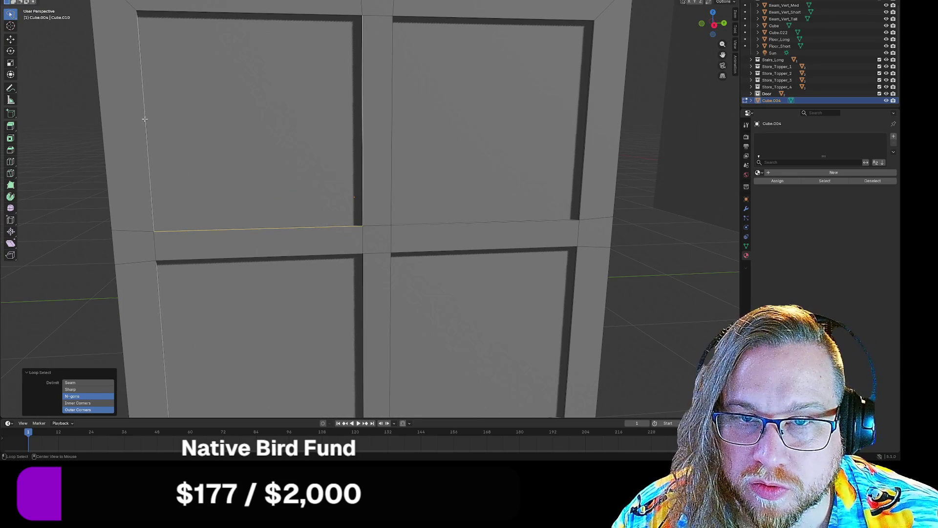
left_click(144, 118, "shift")
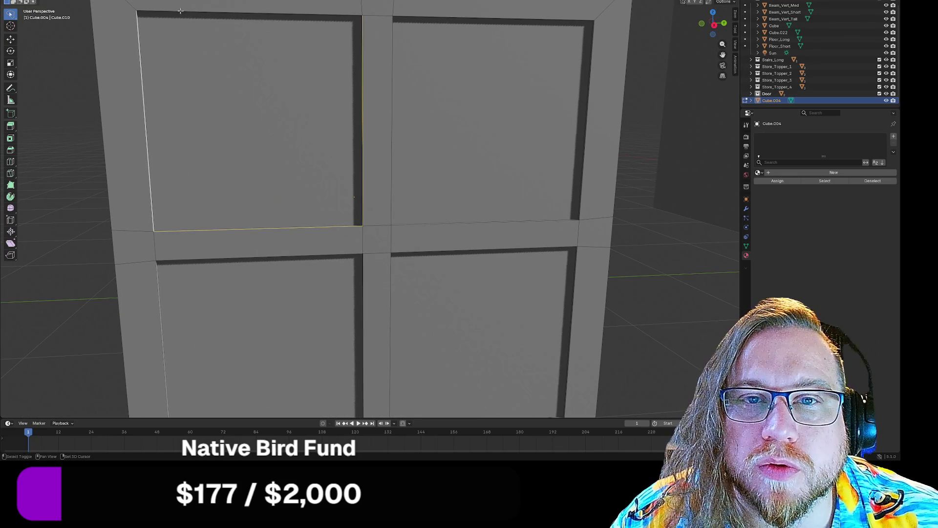
left_click(180, 12, "shift")
left_click(401, 24, "shift")
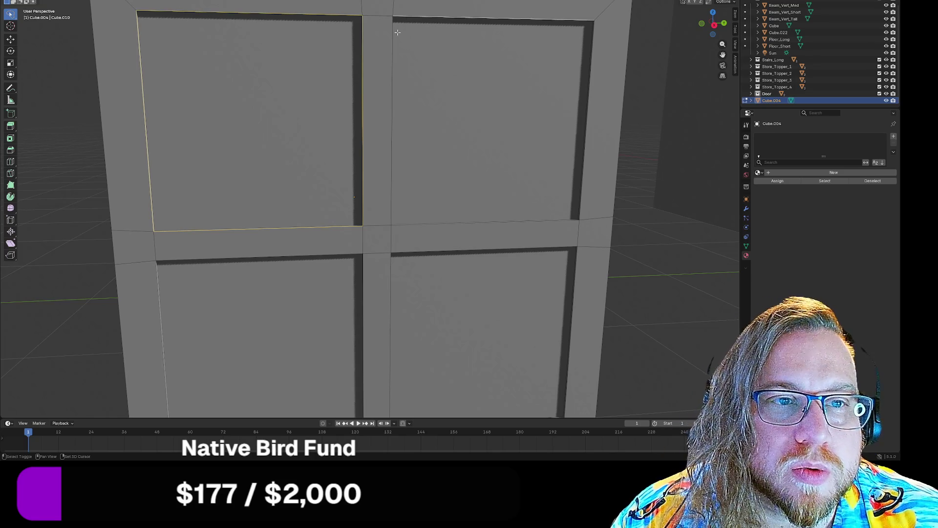
left_click(392, 41, "shift")
left_click(588, 106, "shift")
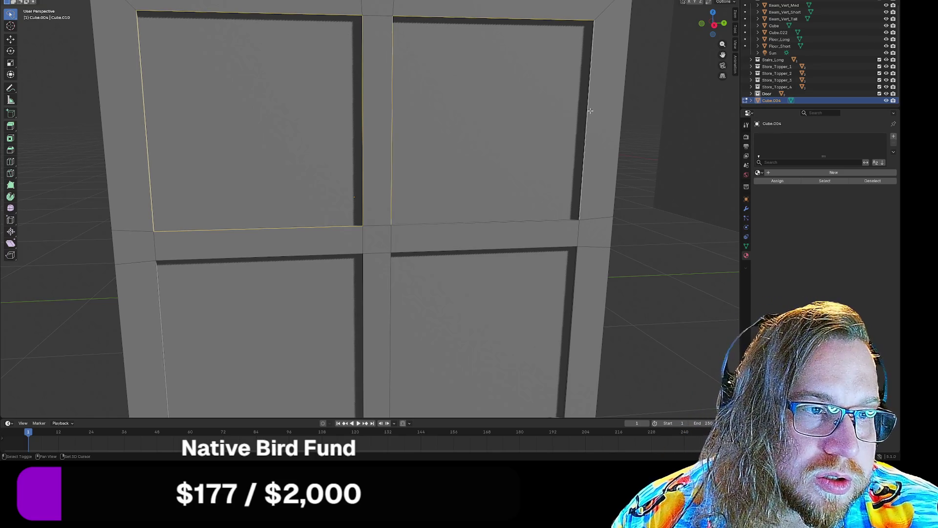
left_click(362, 127, "shift")
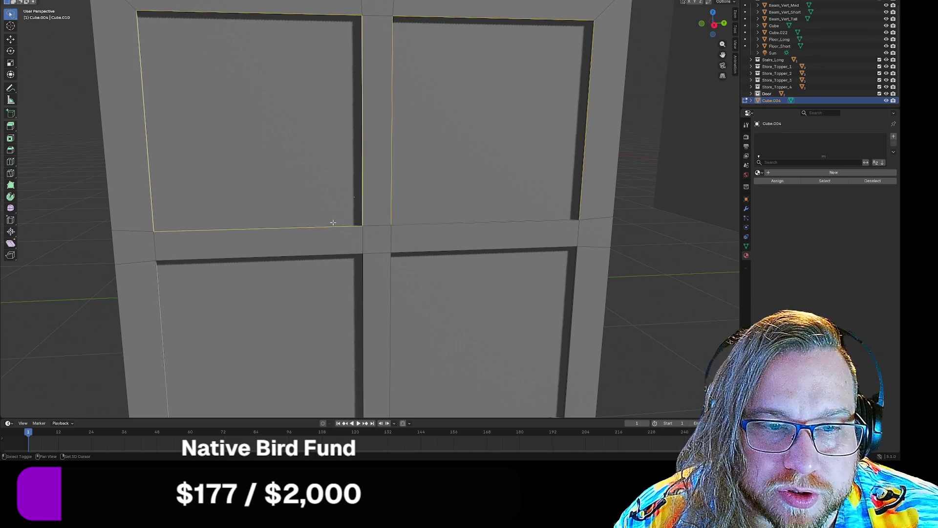
left_click(282, 182)
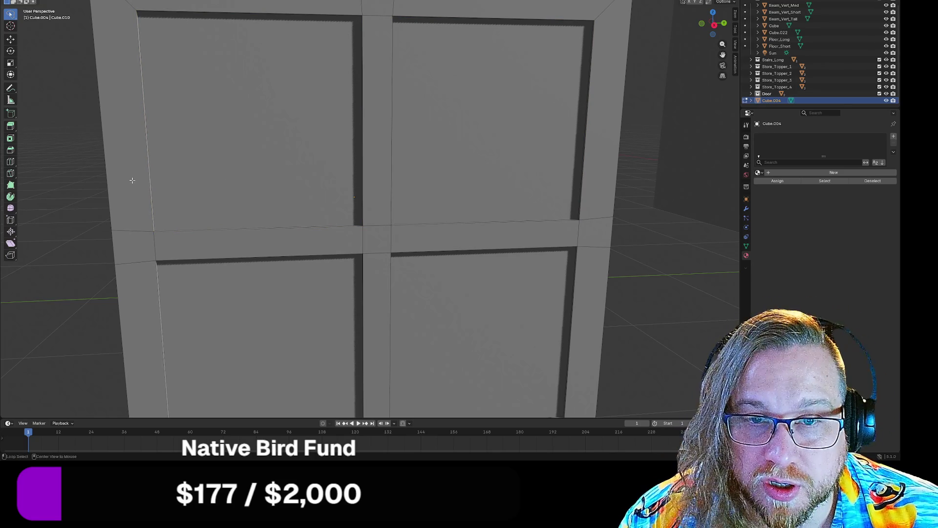
- Select the inner edge loops of all four pane recesses, tilting the view for the lower ones
left_click(149, 176, "alt")
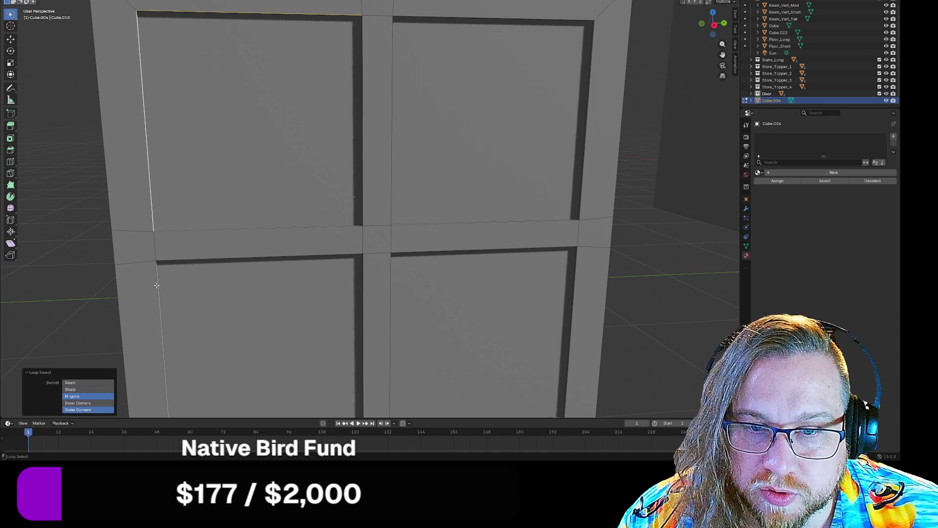
left_click(157, 281, "alt+shift")
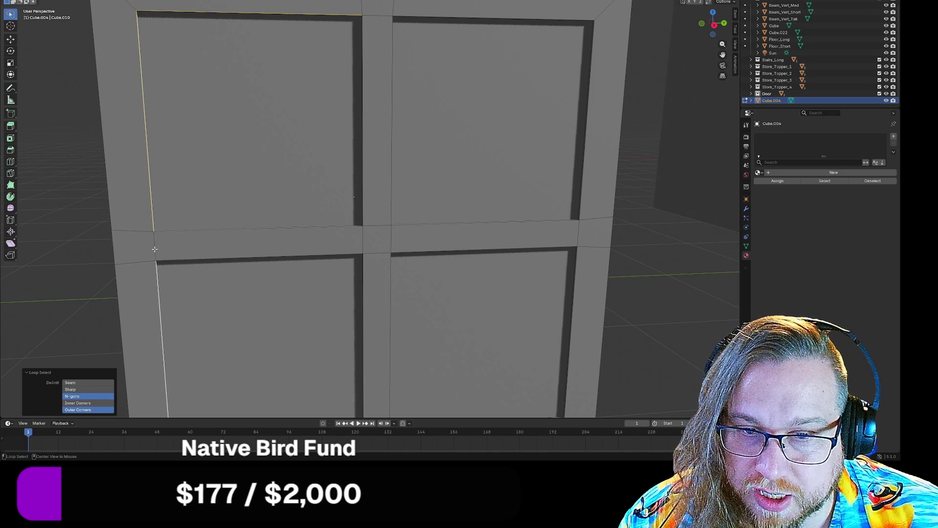
left_click(155, 249, "shift")
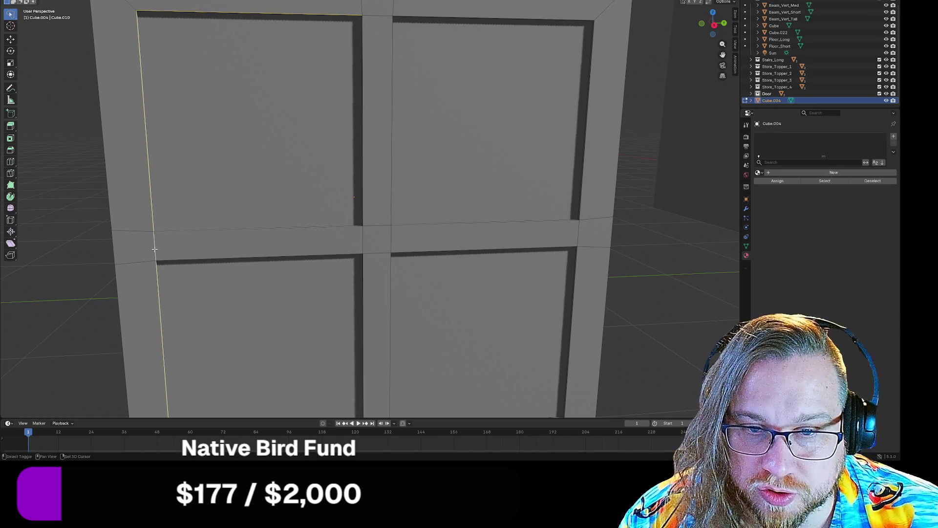
left_click(381, 18, "shift")
left_click(579, 225, "shift")
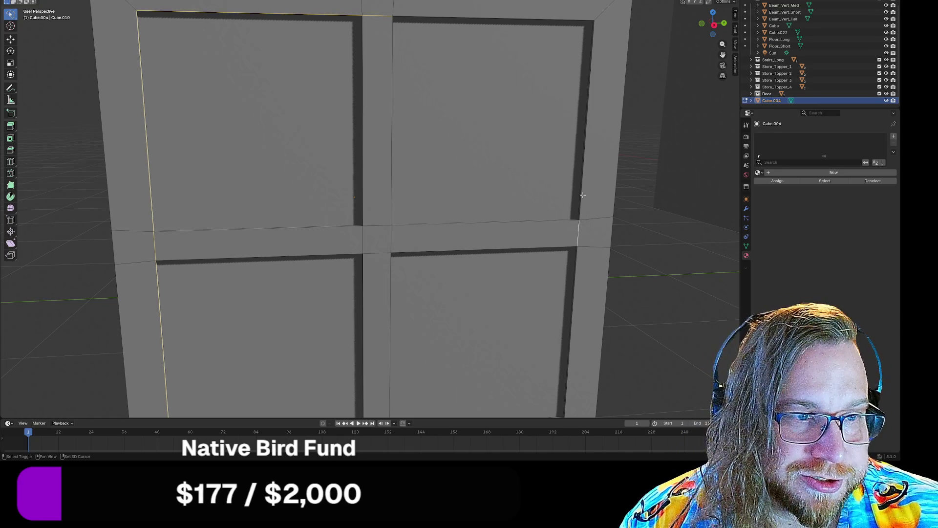
left_click(582, 195, "alt+shift")
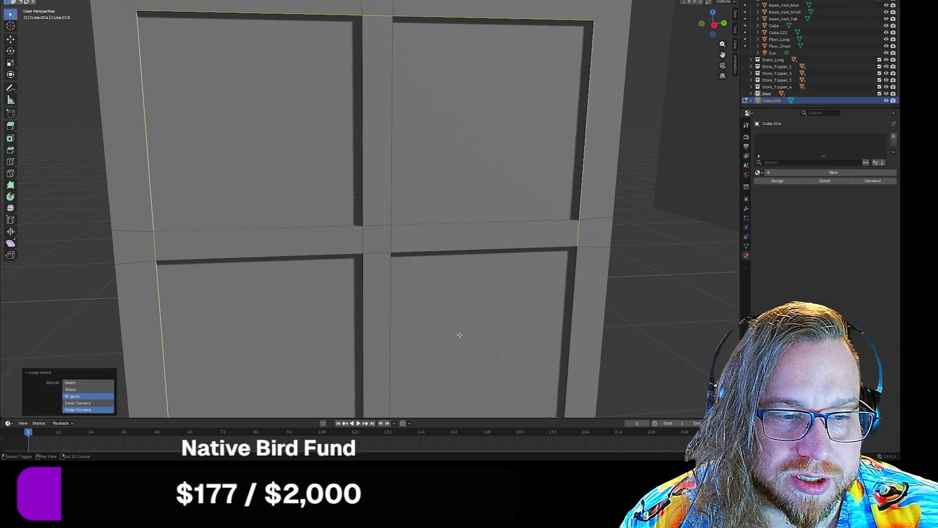
mouse_move(469, 339)
middle_mouse_down()
mouse_move(454, 195)
mouse_move(442, 176)
middle_mouse_up()
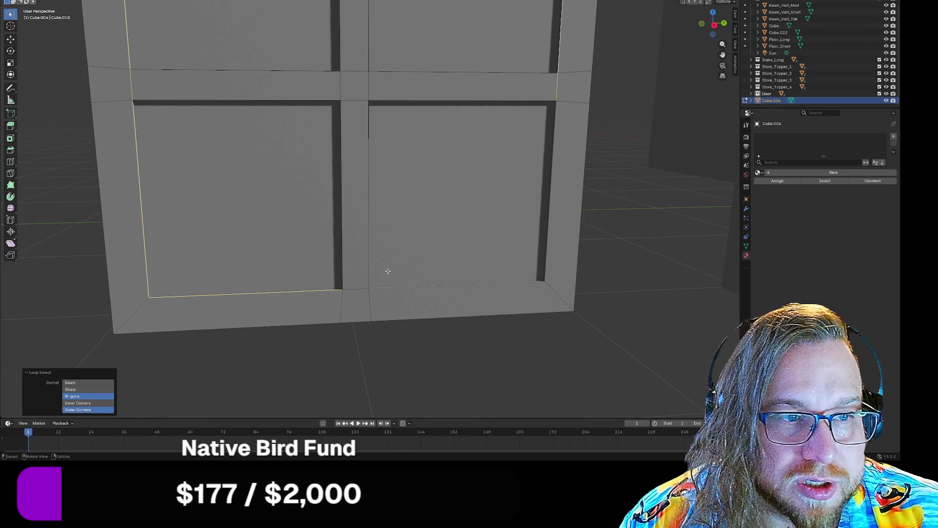
left_click(393, 288, "alt+shift")
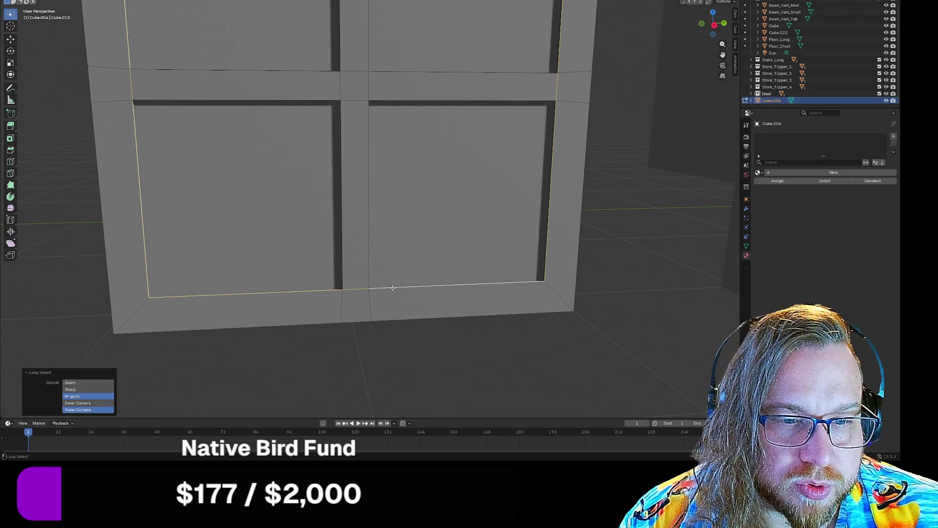
mouse_move(483, 138)
middle_mouse_down()
mouse_move(503, 130)
mouse_move(536, 235)
mouse_move(439, 224)
middle_mouse_up()
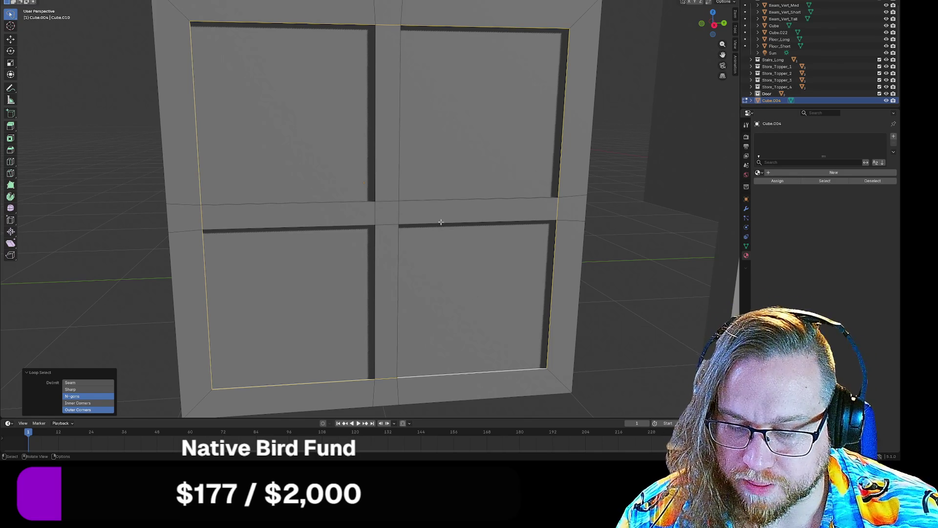
- Offset the selected pane inner edge loops by -5 mm along local X
key("g")
key("x")
key("x")
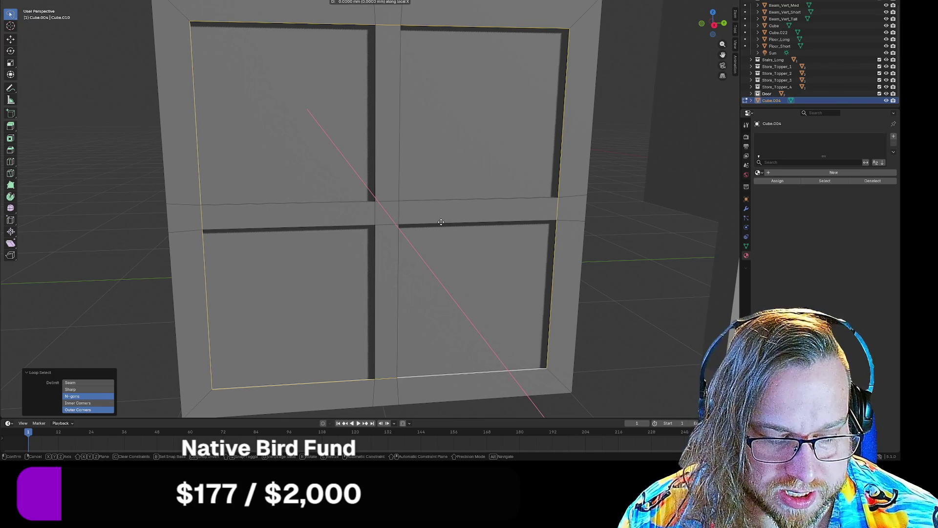
type("10")
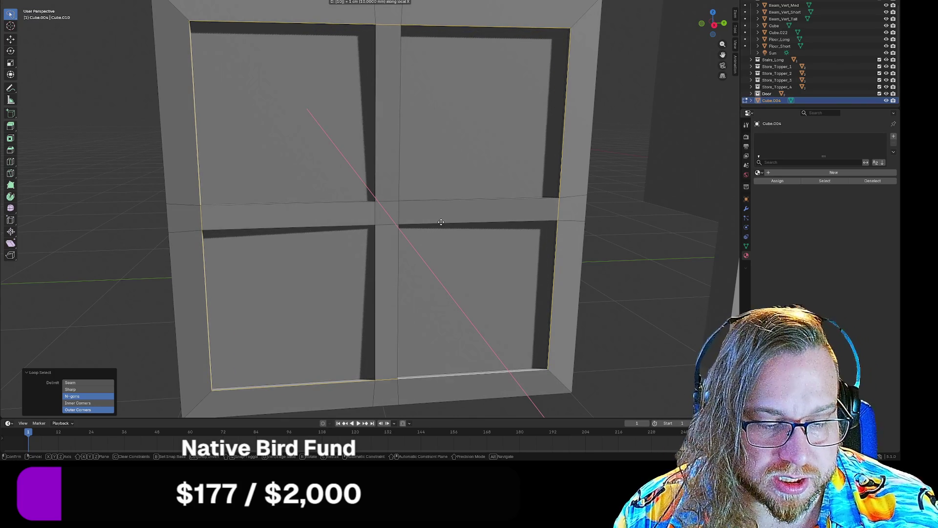
key("minus")
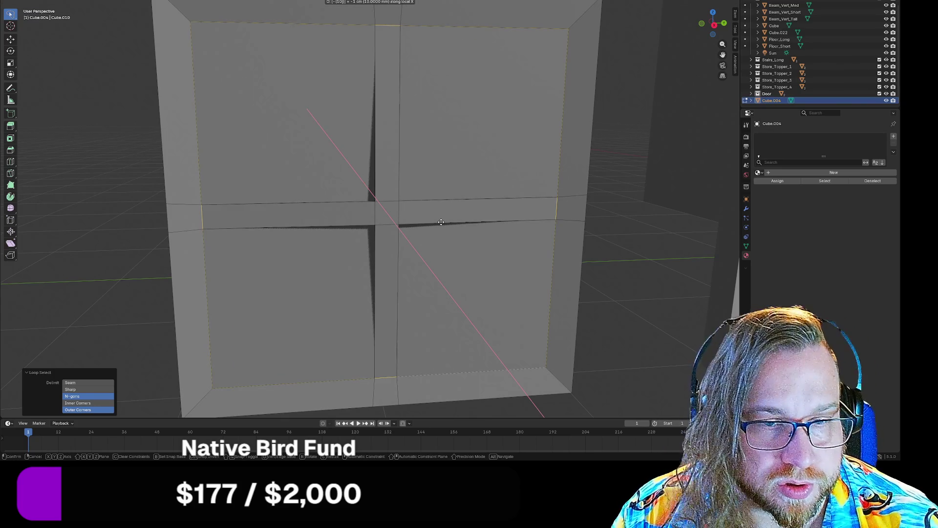
key("BackSpace")
key("BackSpace")
type("5")
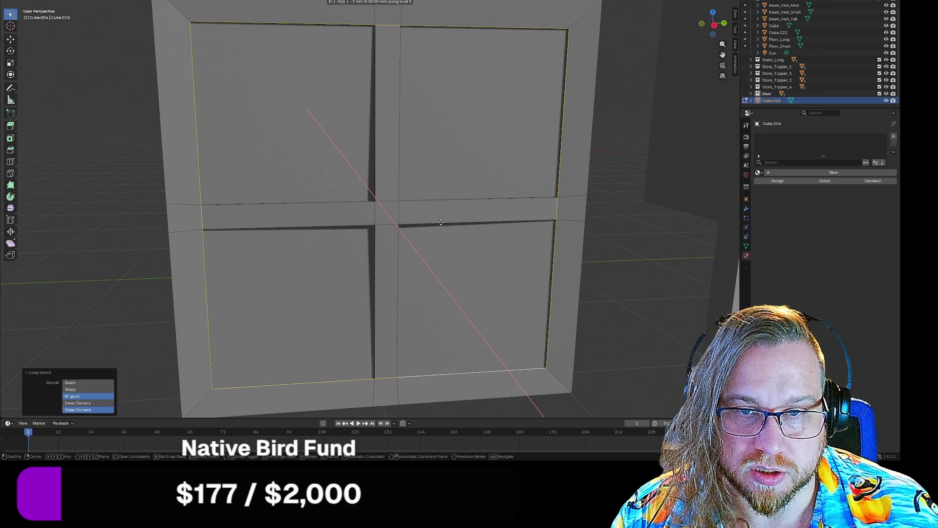
key("Return")
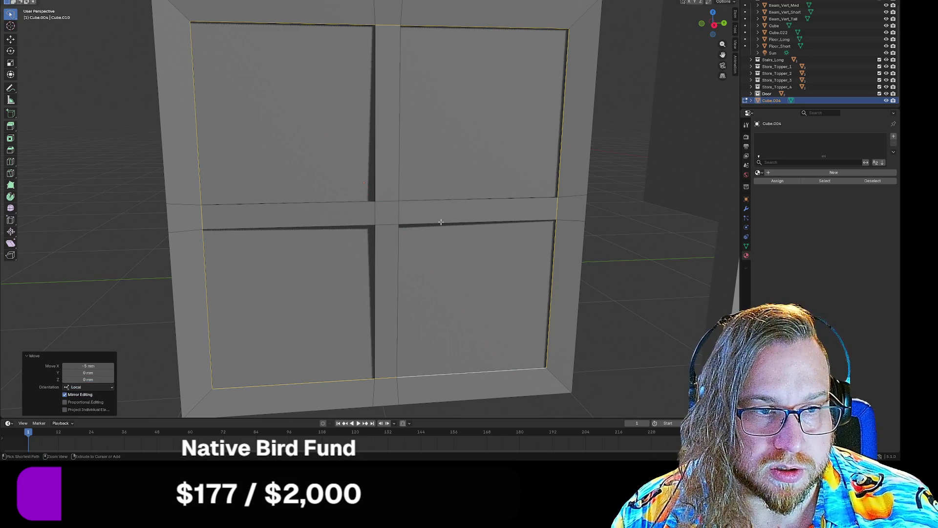
- Select the four pane faces and move them -10 mm along global X
left_click(305, 120)
left_click(469, 115, "shift")
left_click(430, 289, "shift")
left_click(346, 299, "shift")
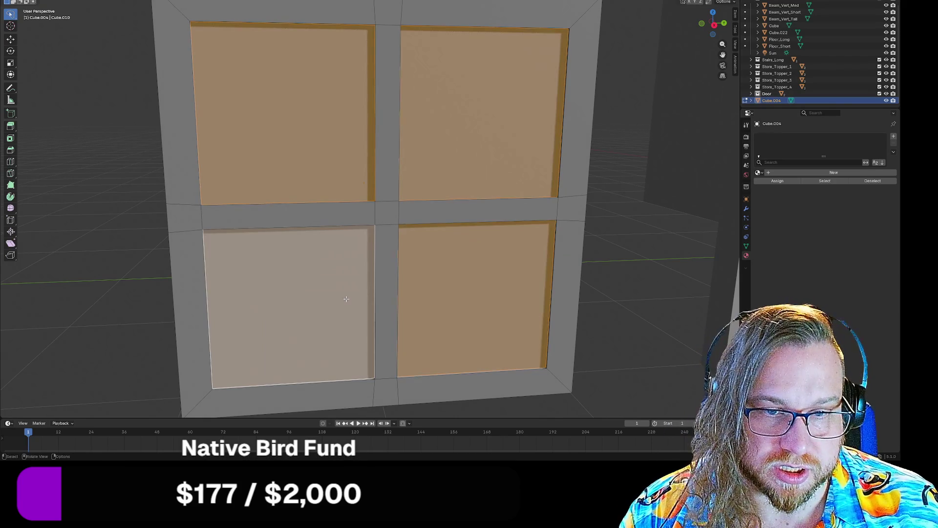
type("gx")
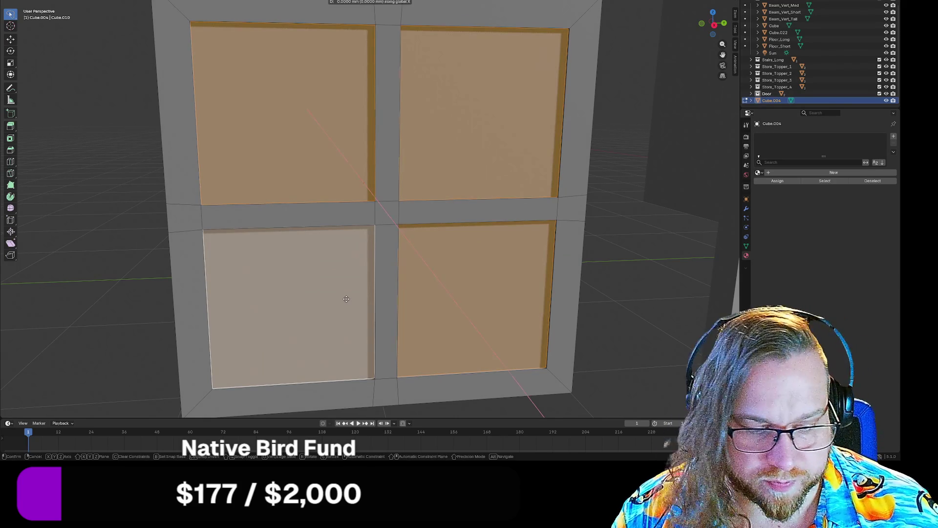
type("-10")
key("Return")
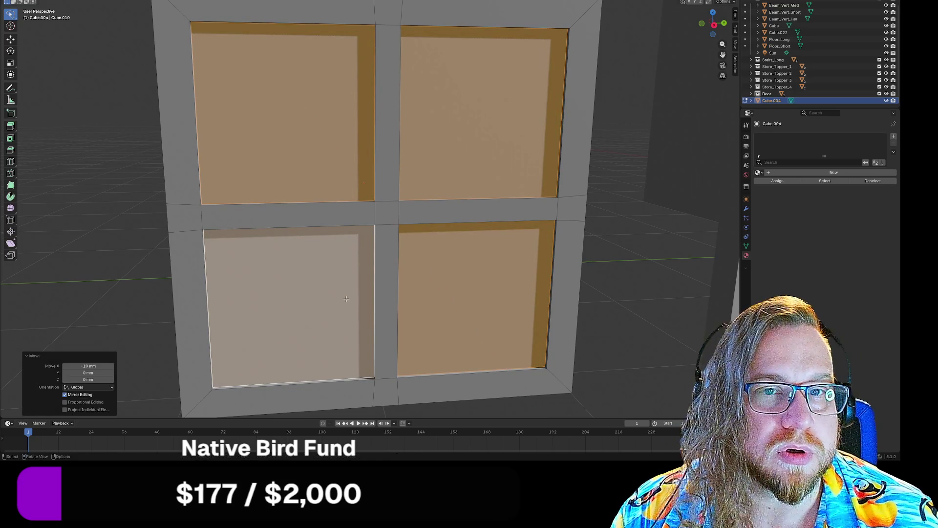
left_click(599, 203)
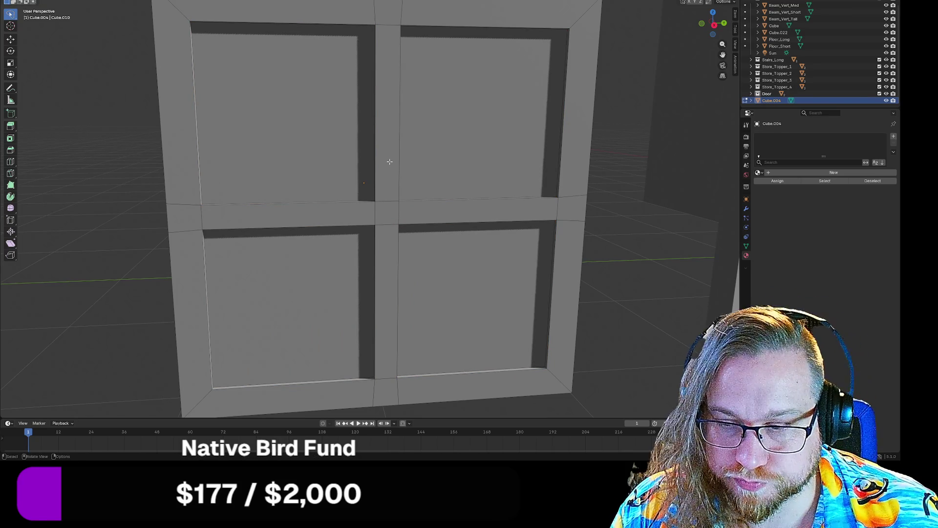
left_click(387, 121)
- Select the bar and centre-square faces of the cross-shaped dividers
left_click(335, 218, "shift")
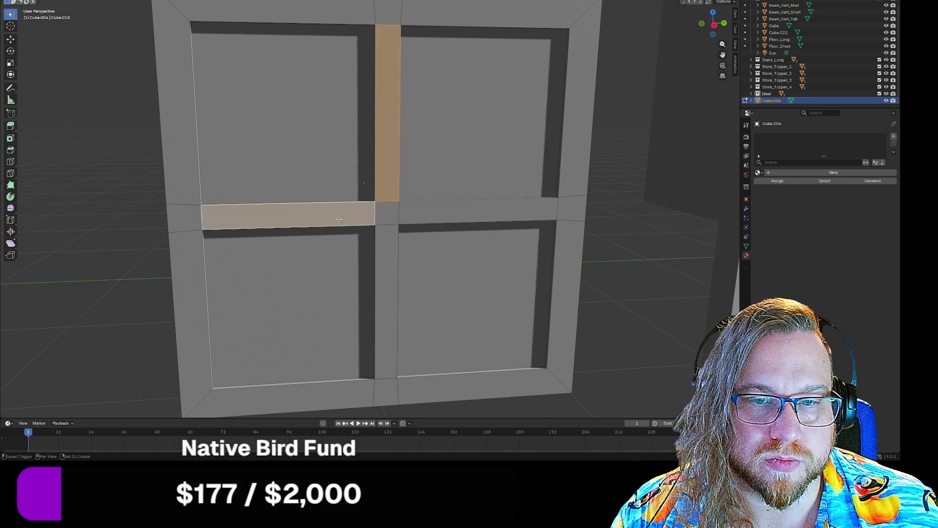
left_click(386, 213, "shift")
left_click(391, 232, "shift")
left_click(425, 216, "shift")
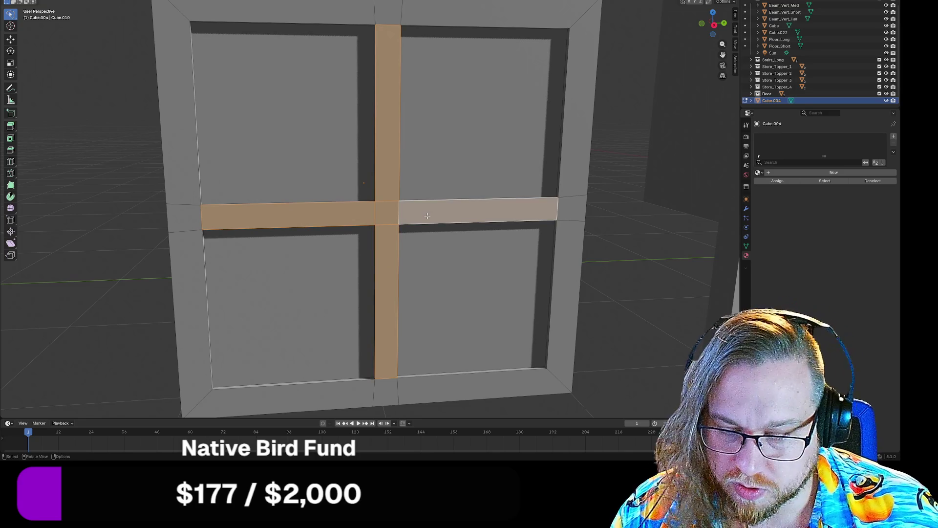
key("g")
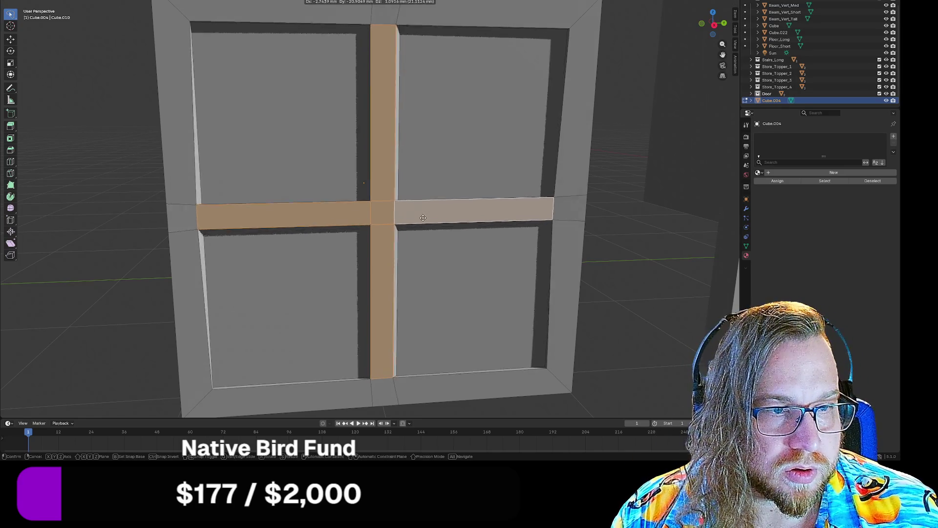
left_click(434, 217)
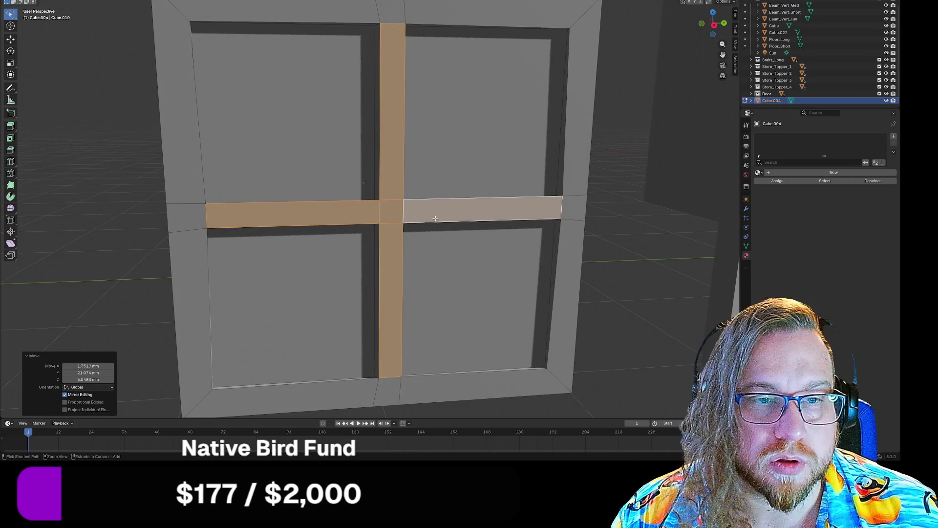
- Extrude the cross faces 15 mm inward along their normal and inspect the result
key("e")
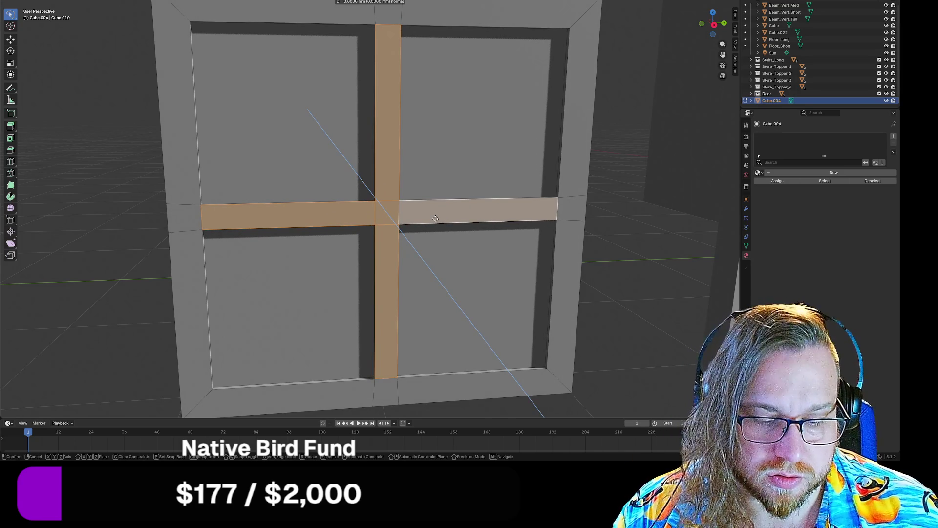
type("-10")
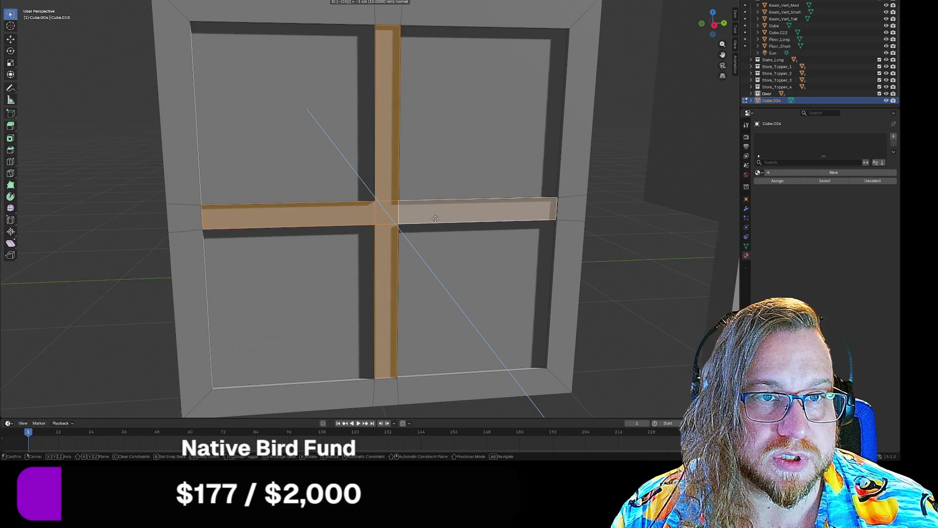
key("BackSpace")
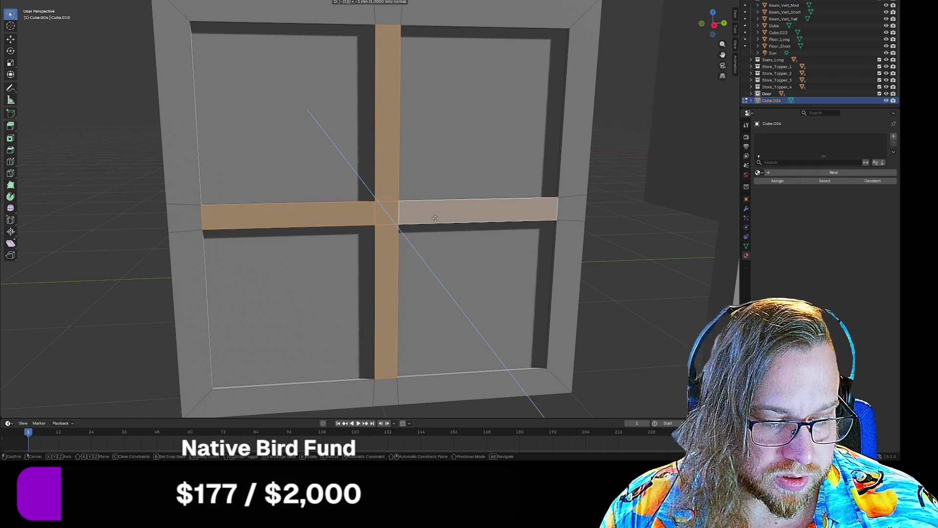
type("5")
key("Return")
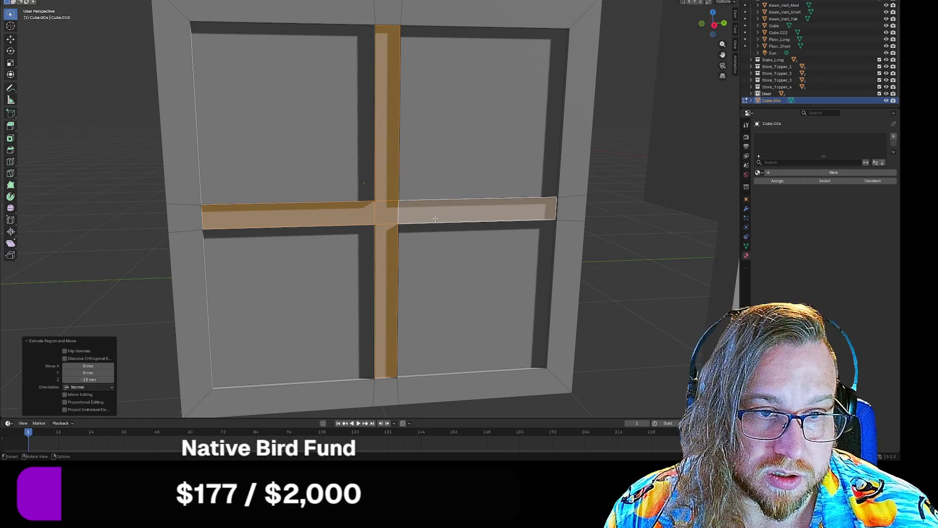
key("alt+a")
mouse_move(606, 195)
middle_mouse_down()
mouse_move(624, 235)
mouse_move(659, 224)
middle_mouse_up()
key("ctrl+z")
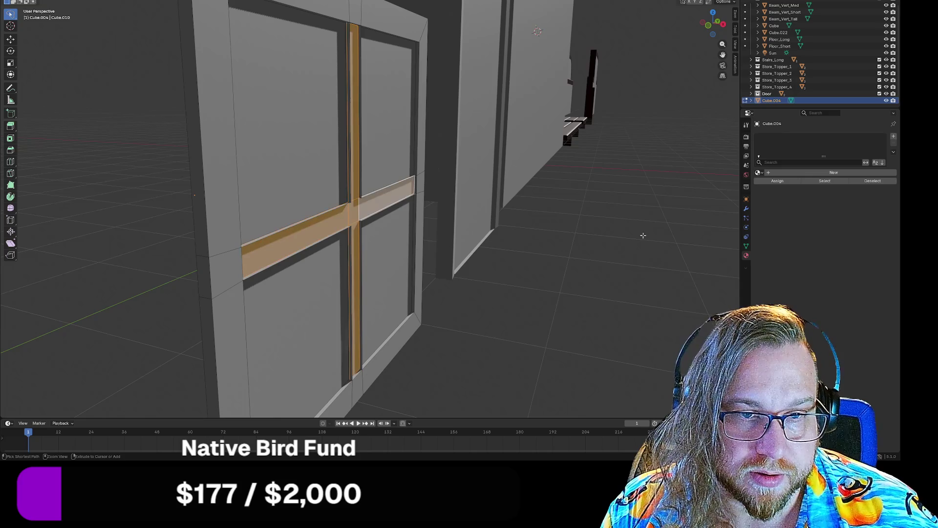
mouse_move(525, 264)
middle_mouse_down()
mouse_move(547, 269)
mouse_move(553, 260)
mouse_move(476, 269)
middle_mouse_up()
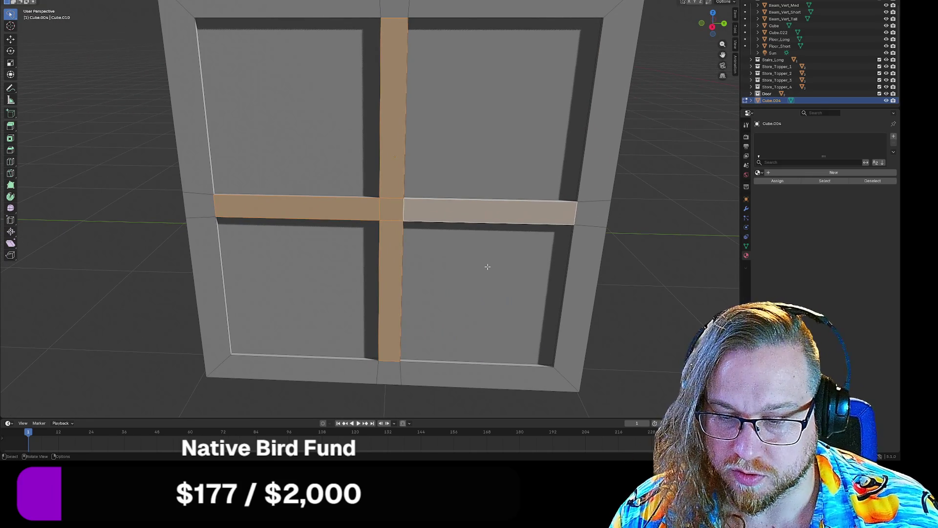
- Deselect the cross bar faces and move the remaining selection -10 mm along X
left_click(399, 45, "shift")
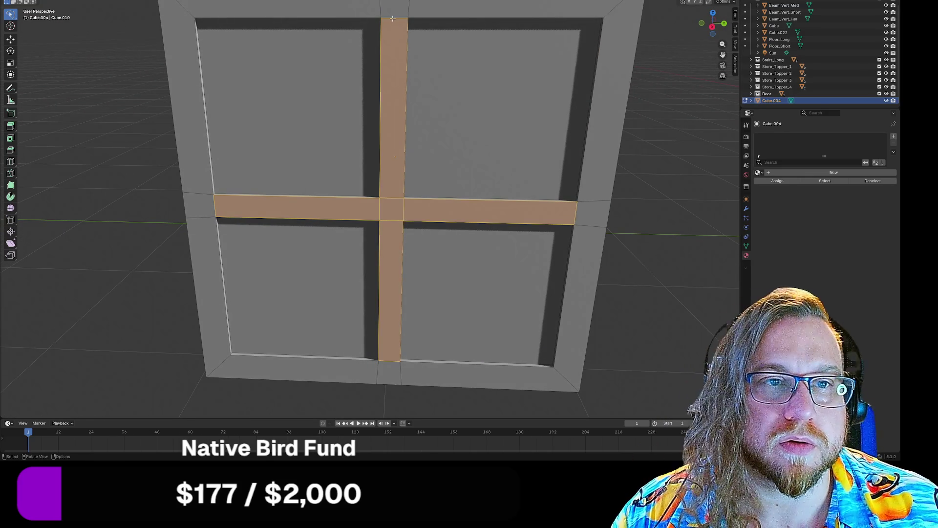
left_click(392, 18, "shift")
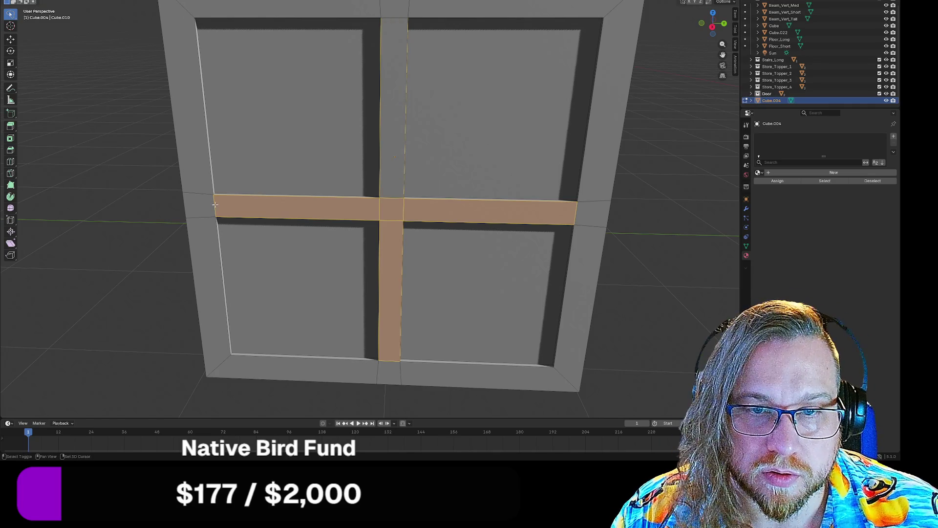
left_click(215, 204, "shift")
left_click(389, 360, "shift")
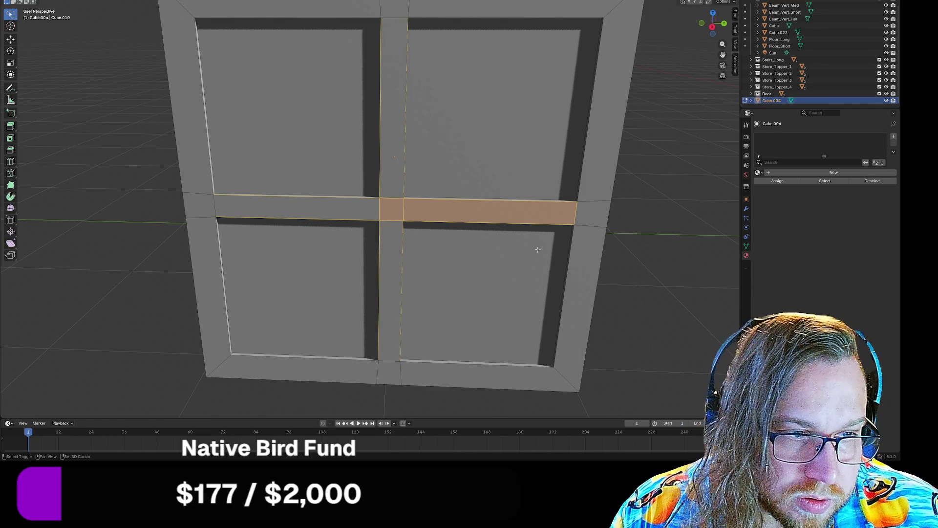
left_click(570, 217, "shift")
mouse_move(570, 218)
middle_mouse_down()
mouse_move(496, 260)
mouse_move(545, 243)
middle_mouse_up()
key("g")
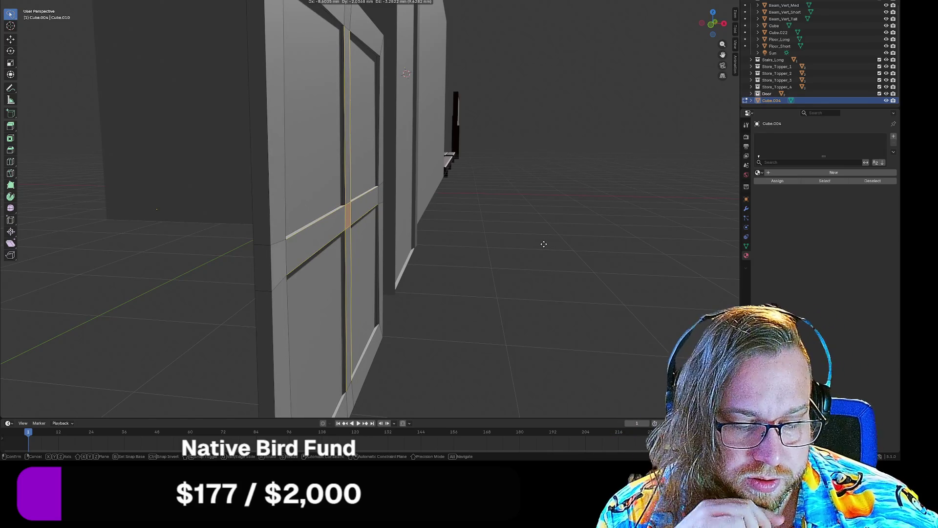
type("-15")
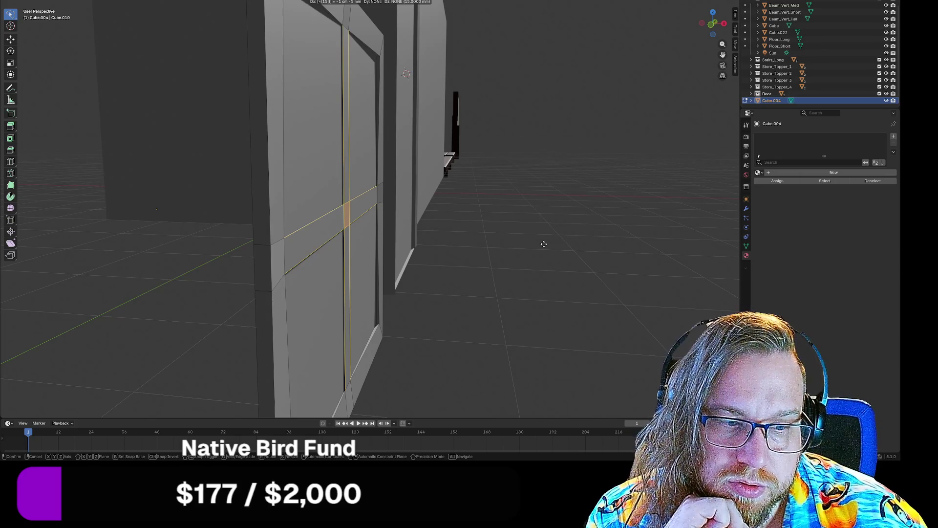
key("BackSpace")
type("0")
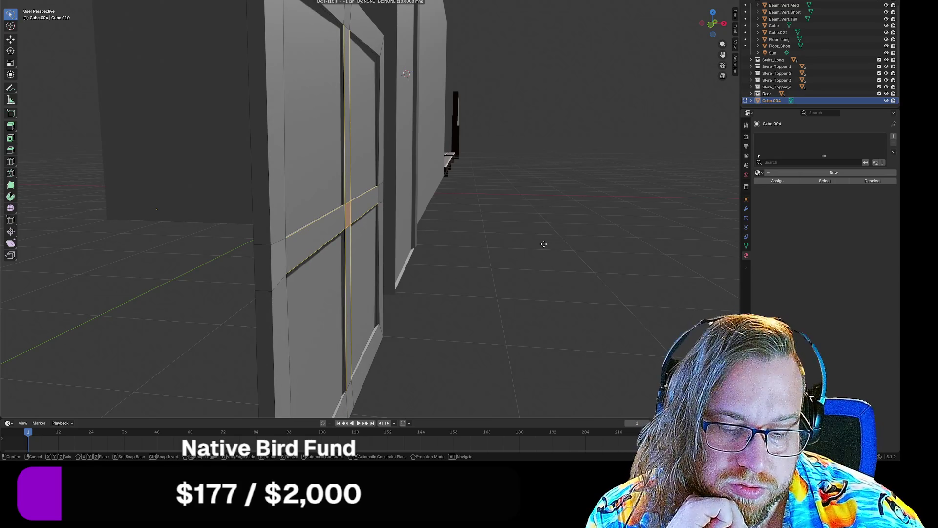
key("Return")
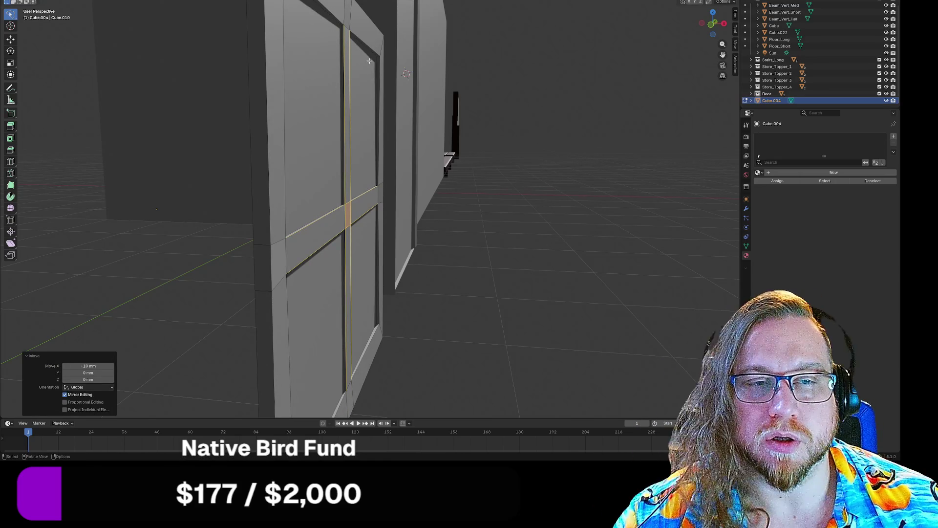
- Select a vertical frame edge, try moving it, then undo the move
left_click(364, 75)
left_click(288, 263, "shift")
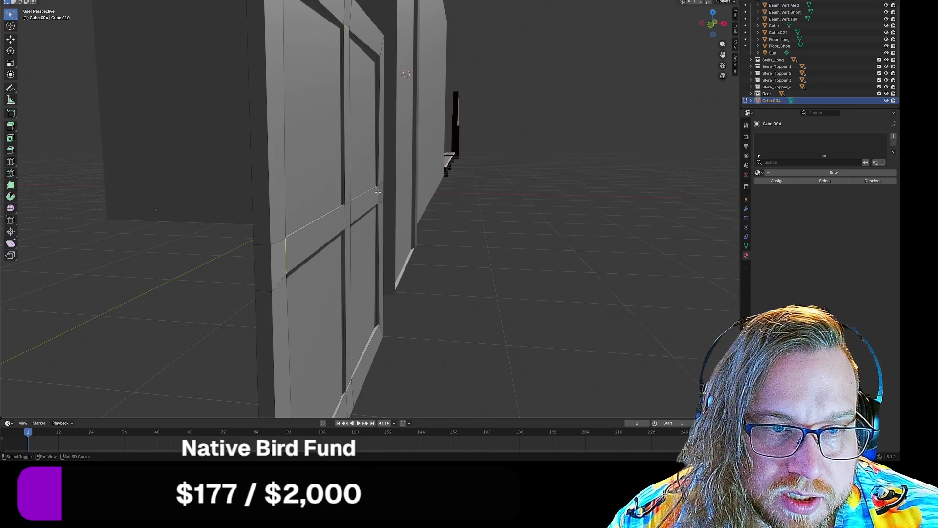
key("g")
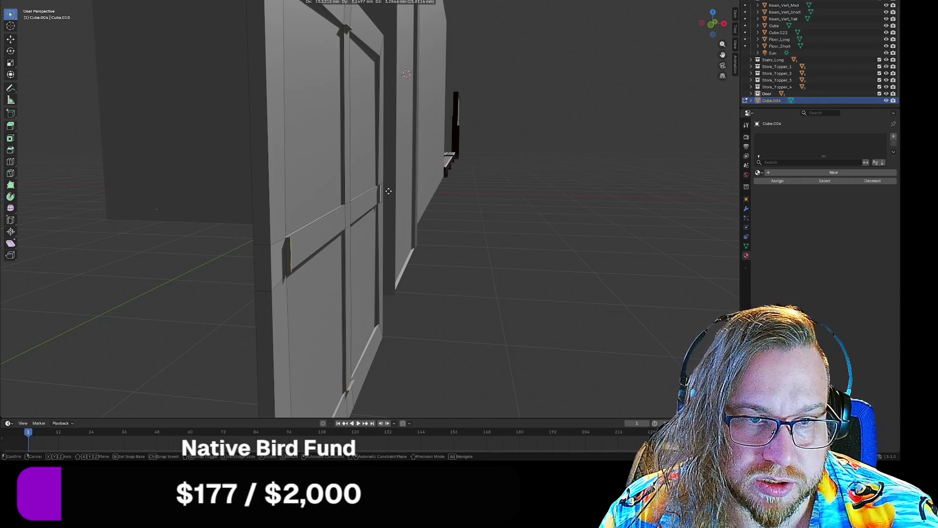
left_click(413, 191)
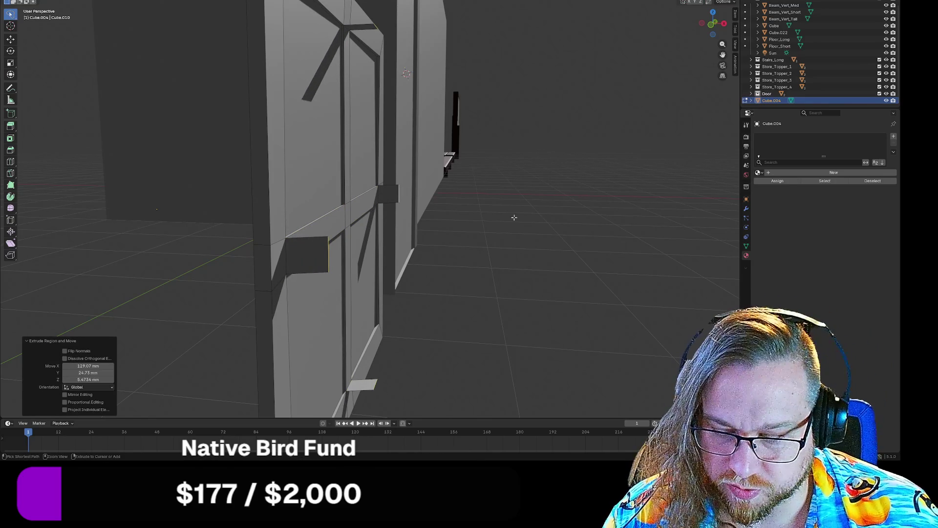
key("ctrl+z")
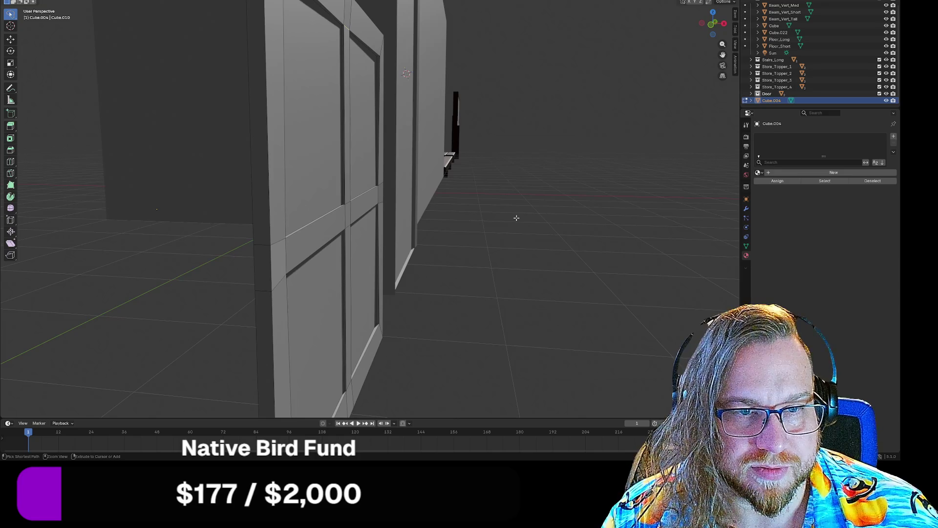
mouse_move(551, 241)
middle_mouse_down()
mouse_move(488, 244)
mouse_move(482, 237)
mouse_move(461, 247)
middle_mouse_up()
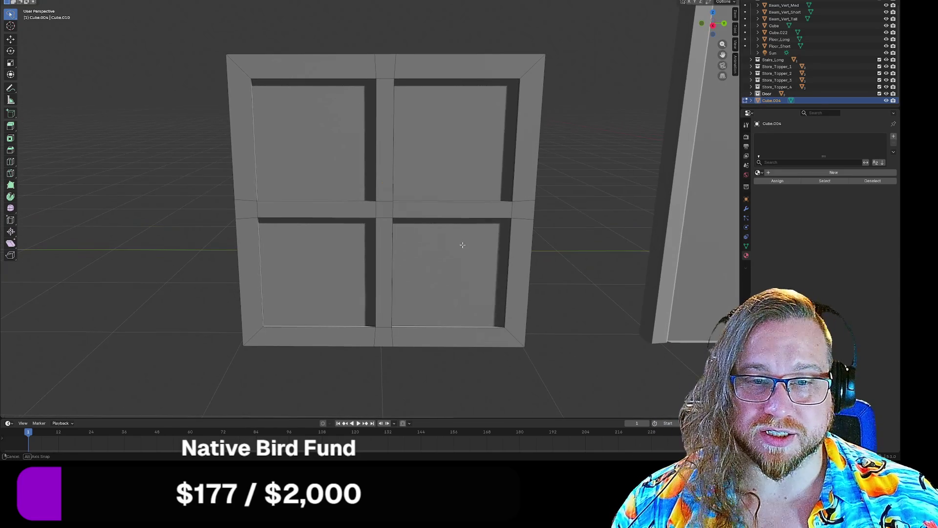
- Select the inner border edges around all four window panes
left_click(283, 327, "alt")
left_click(255, 169, "alt+shift")
left_click(266, 201, "alt+shift")
left_click(393, 141, "alt+shift")
left_click(420, 200, "alt+shift")
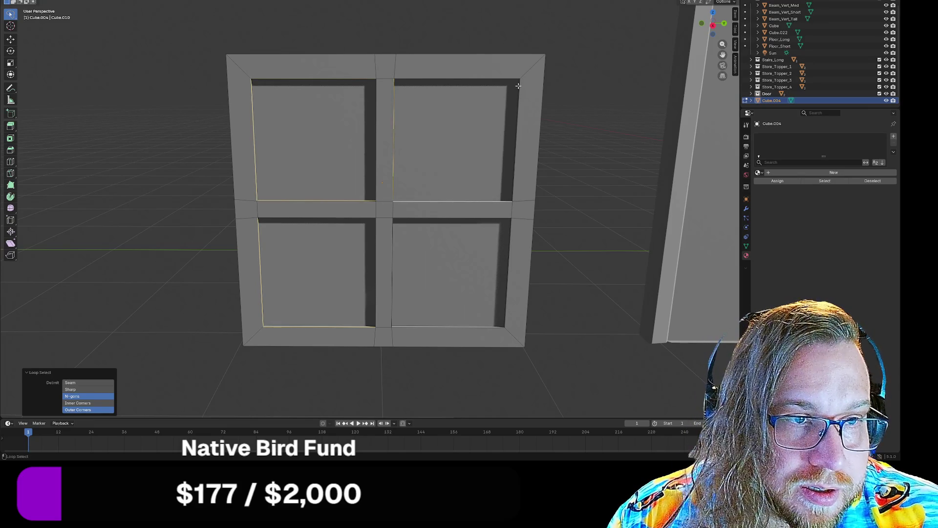
left_click(520, 85, "alt+shift")
left_click(510, 222, "alt+shift")
left_click(396, 220, "alt+shift")
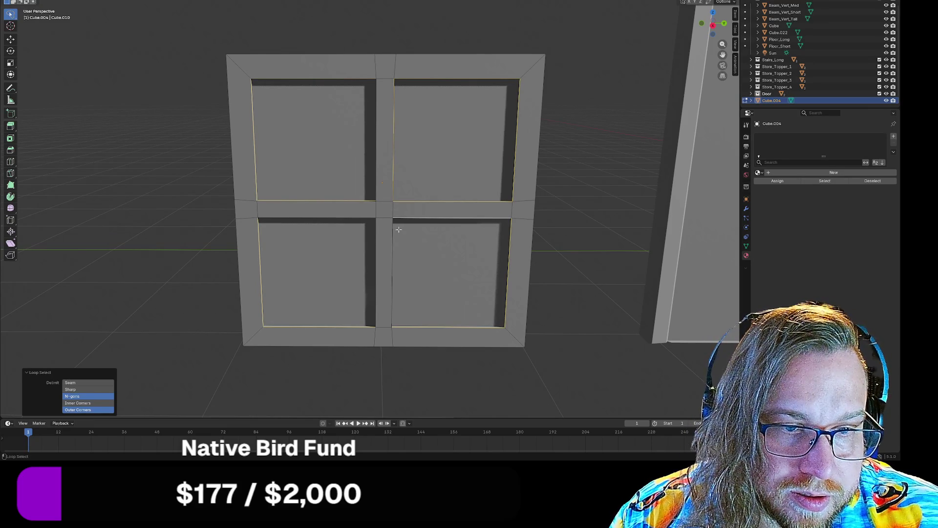
left_click(392, 226, "alt+shift")
left_click(359, 218, "alt+shift")
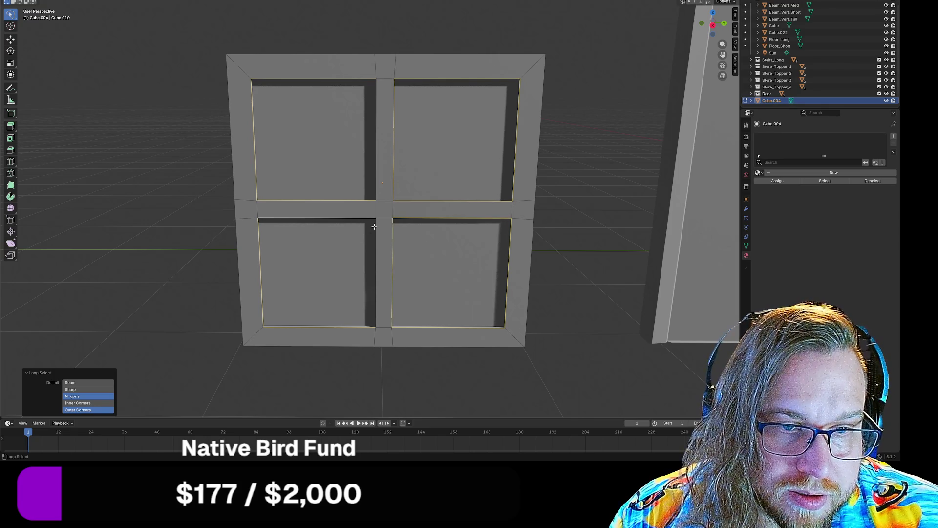
left_click(375, 223, "alt+shift")
- Drop a stray diagonal edge from the selection and begin bevelling the pane edges
mouse_move(376, 223)
middle_mouse_down()
mouse_move(387, 251)
mouse_move(331, 222)
mouse_move(325, 229)
mouse_move(424, 278)
mouse_move(440, 276)
mouse_move(344, 206)
middle_mouse_up()
key("ctrl+z")
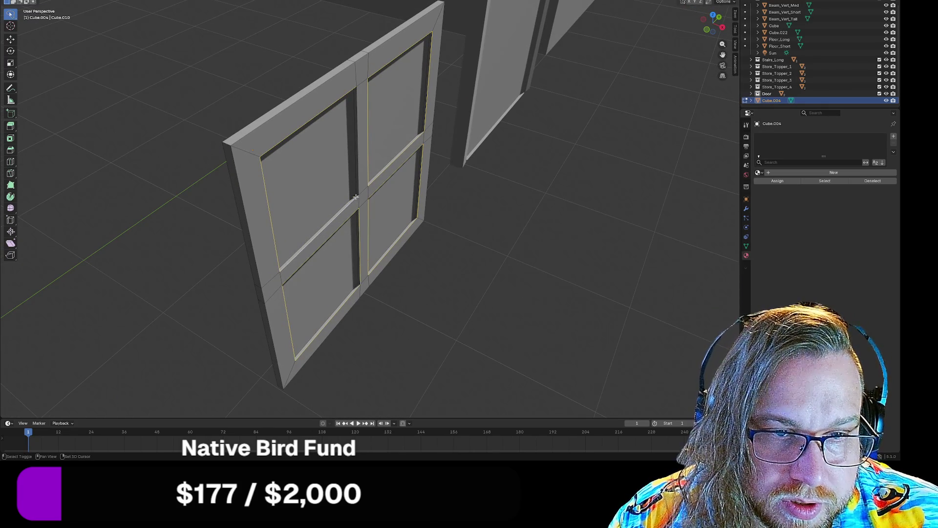
mouse_move(362, 174)
middle_mouse_down()
mouse_move(324, 189)
mouse_move(298, 151)
mouse_move(364, 160)
mouse_move(270, 144)
mouse_move(275, 165)
mouse_move(327, 167)
middle_mouse_up()
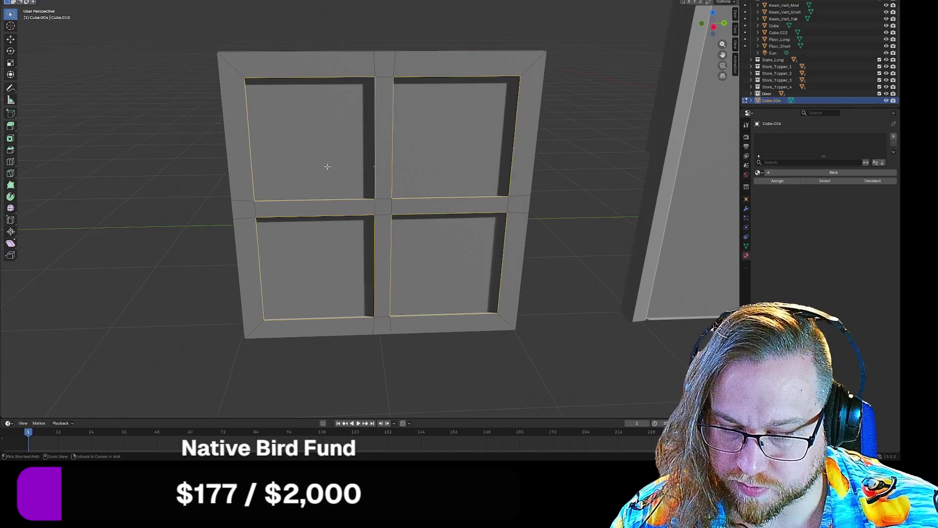
key("ctrl+b")
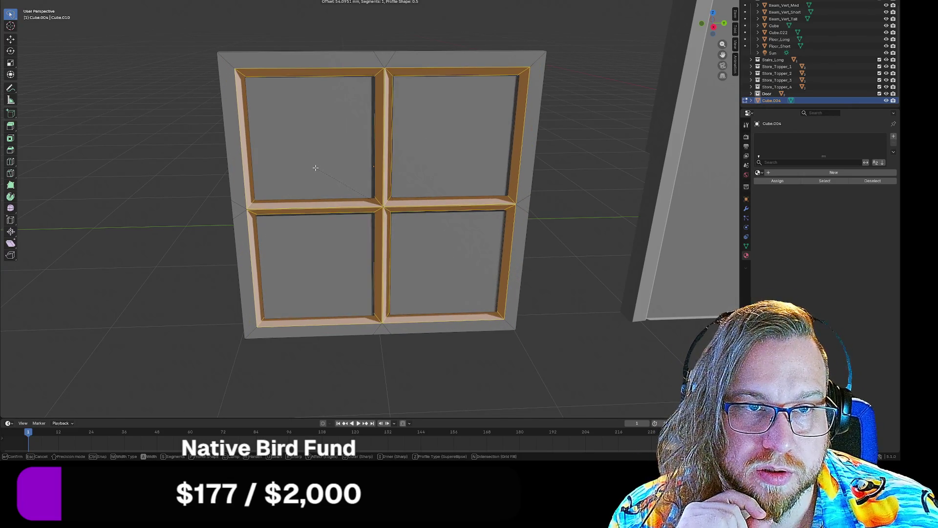
- Confirm the bevel on the pane edges and set its width to 50 mm
left_click(315, 168)
left_click(88, 306)
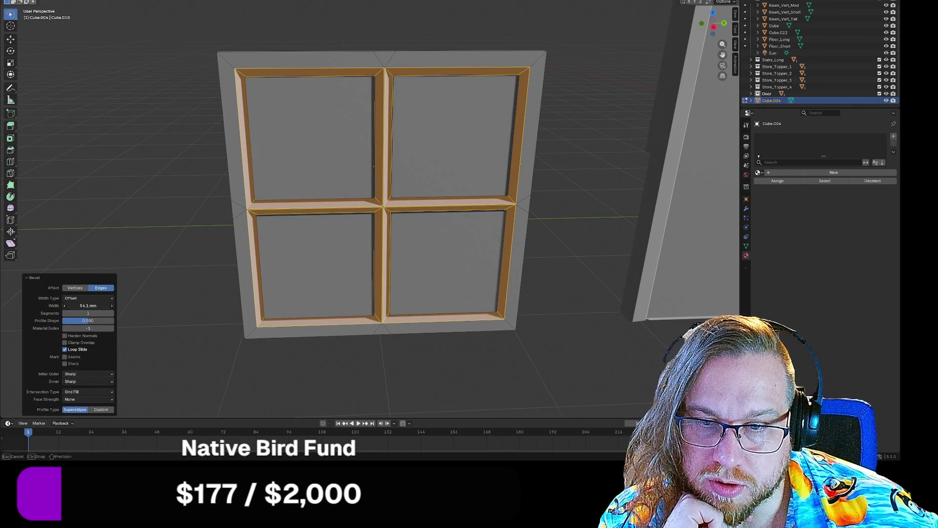
type("50")
key("Return")
left_click(147, 262)
mouse_move(147, 262)
middle_mouse_down()
mouse_move(212, 200)
mouse_move(199, 192)
mouse_move(195, 205)
mouse_move(210, 219)
mouse_move(183, 223)
mouse_move(160, 204)
mouse_move(147, 222)
mouse_move(197, 228)
middle_mouse_up()
- Undo the bevel and re-bevel the pane edges with a 40 mm width
key("ctrl+z")
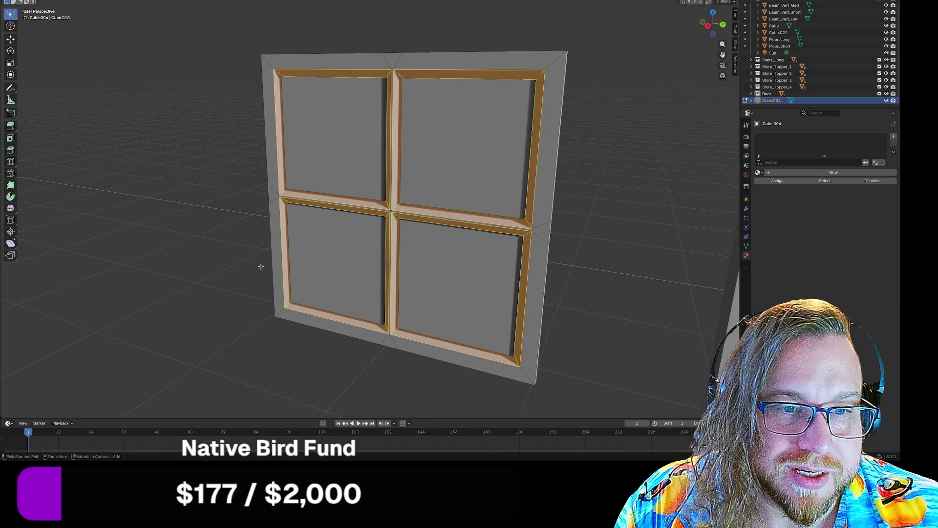
key("ctrl+z")
middle_click_drag(263, 263, 289, 261)
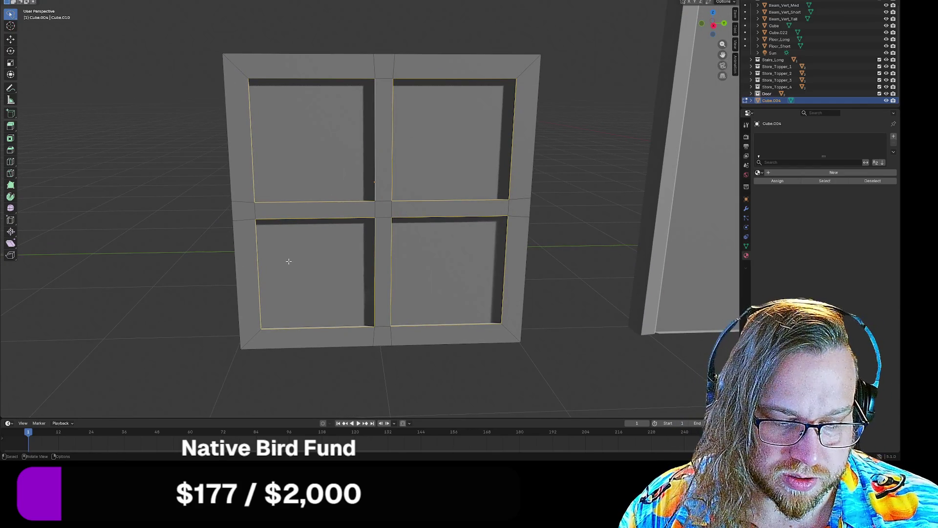
key("ctrl+b")
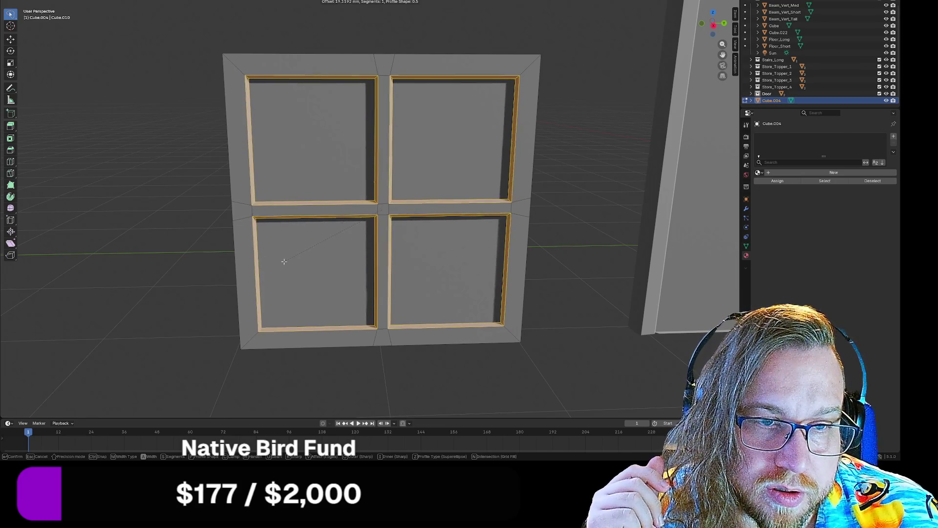
left_click(284, 262)
left_click(87, 306)
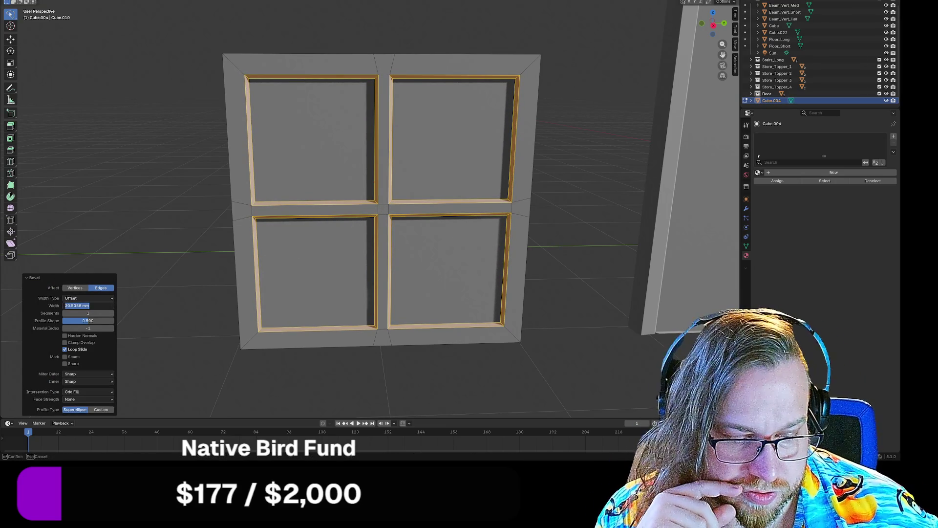
type("4")
key("Return")
mouse_move(198, 238)
middle_mouse_down()
mouse_move(255, 237)
mouse_move(196, 233)
middle_mouse_up()
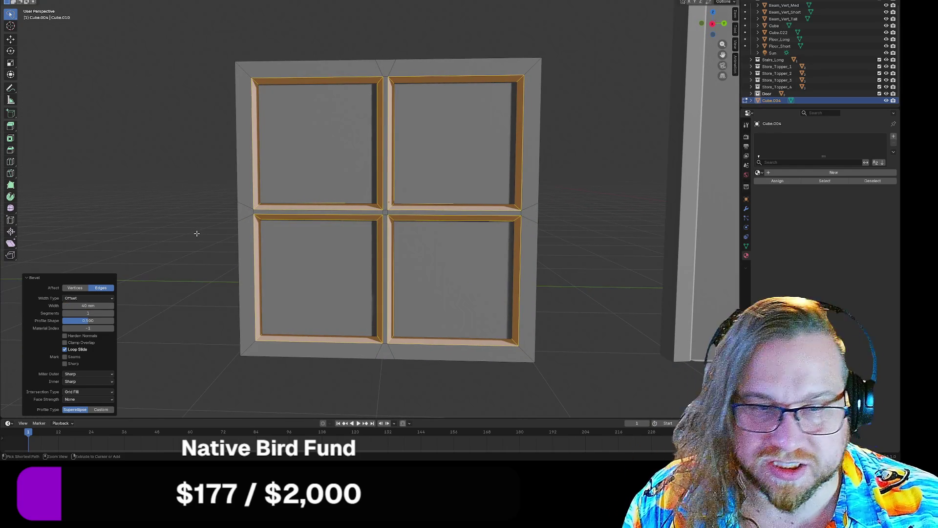
- Replace the 40 mm bevel with a fresh 50 mm Ctrl+B bevel, then deselect
key("ctrl+z")
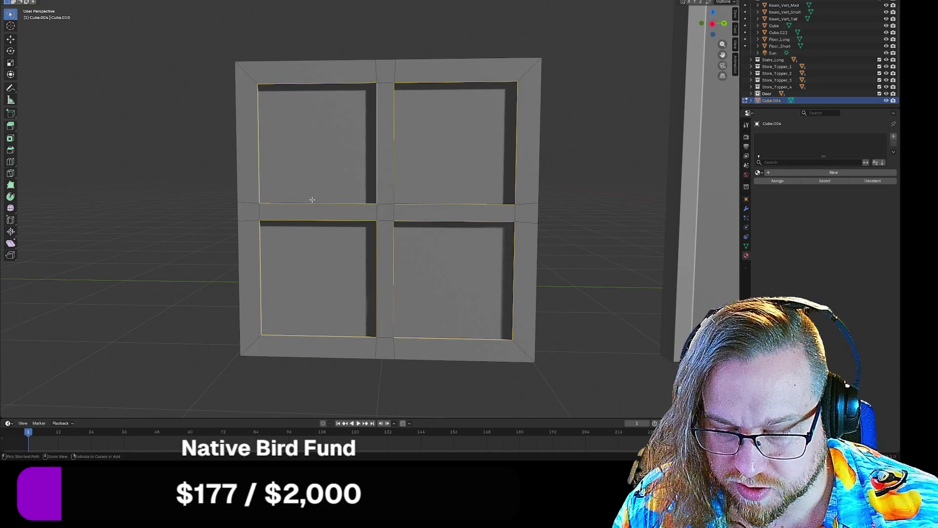
key("ctrl+b")
type("50")
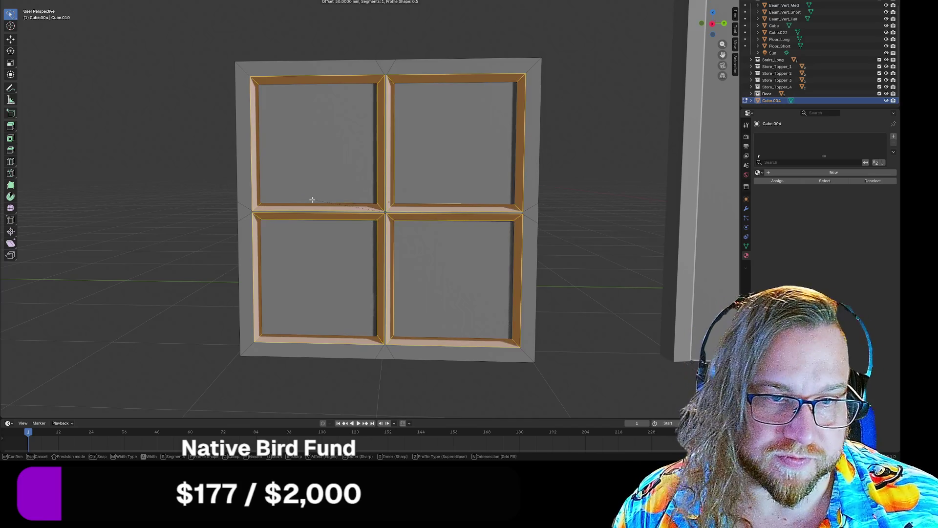
key("Return")
left_click(199, 188)
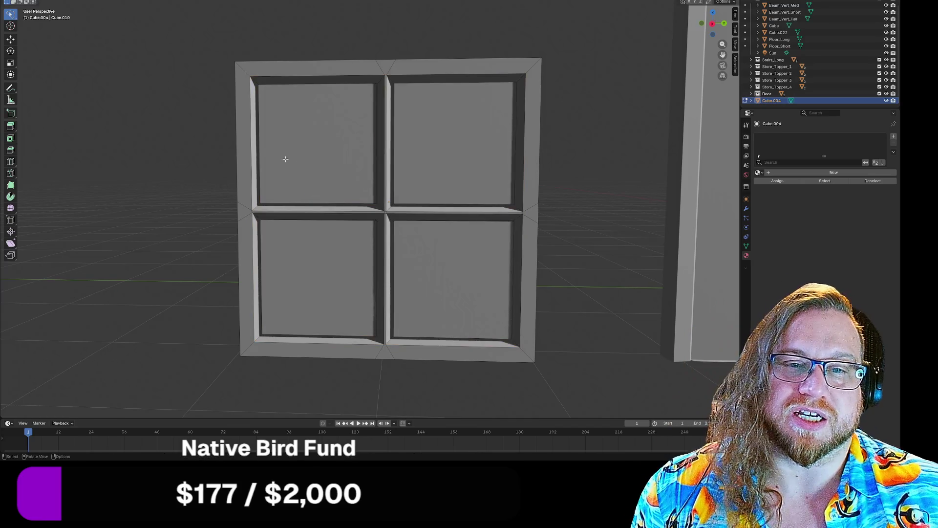
- Select the four pane faces and move them back along the X axis
left_click(314, 141)
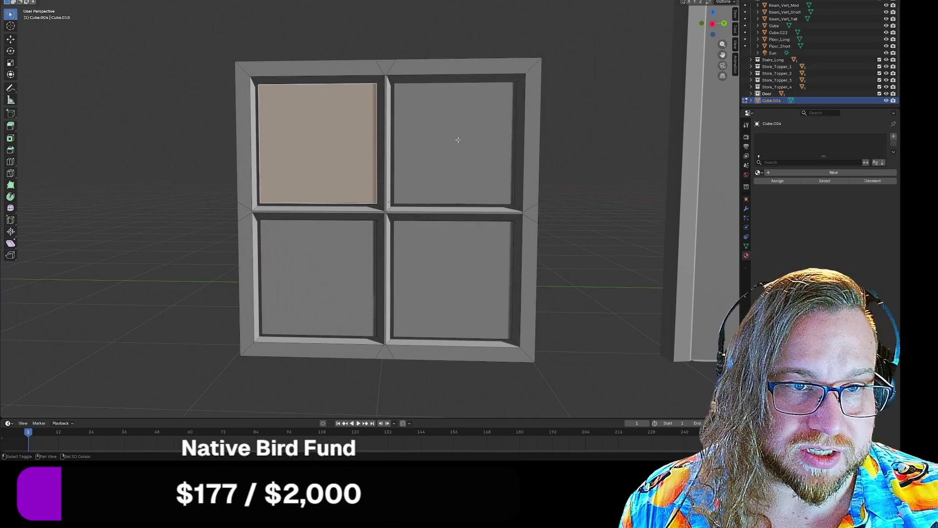
left_click(457, 140, "shift")
left_click(452, 279, "shift")
left_click(323, 273, "shift")
mouse_move(171, 257)
middle_mouse_down()
mouse_move(203, 262)
mouse_move(250, 244)
mouse_move(223, 245)
middle_mouse_up()
key("g")
key("x")
left_click(346, 226)
mouse_move(346, 226)
middle_mouse_down()
mouse_move(484, 253)
mouse_move(408, 268)
mouse_move(412, 235)
mouse_move(404, 272)
mouse_move(524, 255)
mouse_move(568, 263)
middle_mouse_up()
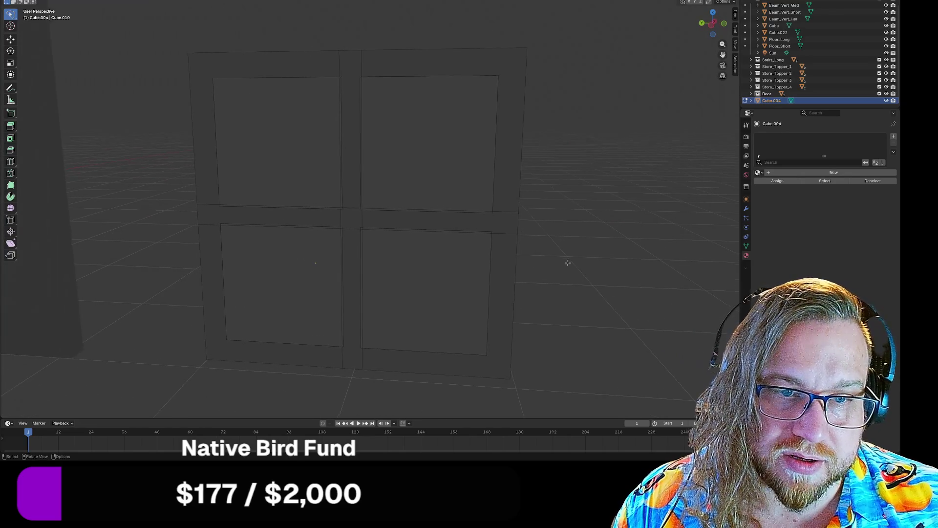
- Reselect the four pane faces, toggling the upper-left pane in and out
left_click(409, 150)
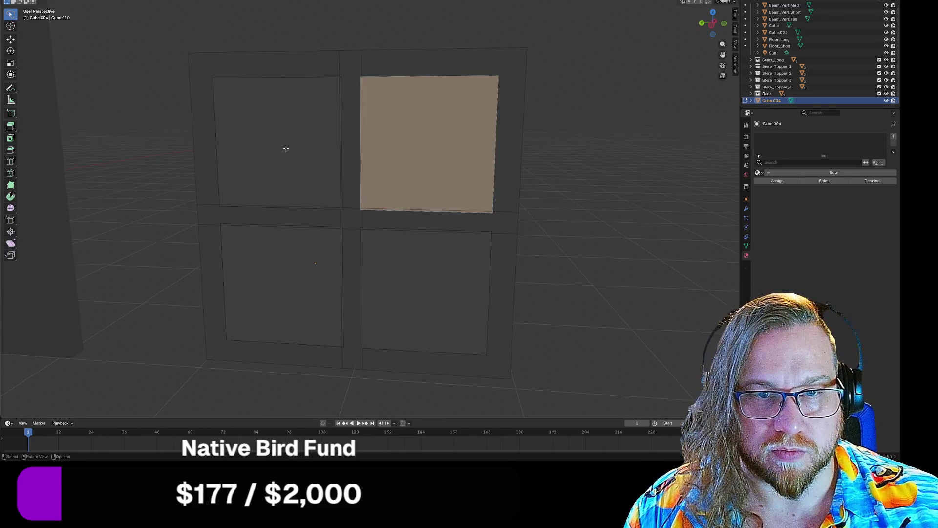
left_click(286, 148)
left_click(275, 290)
left_click(433, 306)
left_click(449, 160, "shift")
left_click(286, 148, "shift")
left_click(308, 309, "shift")
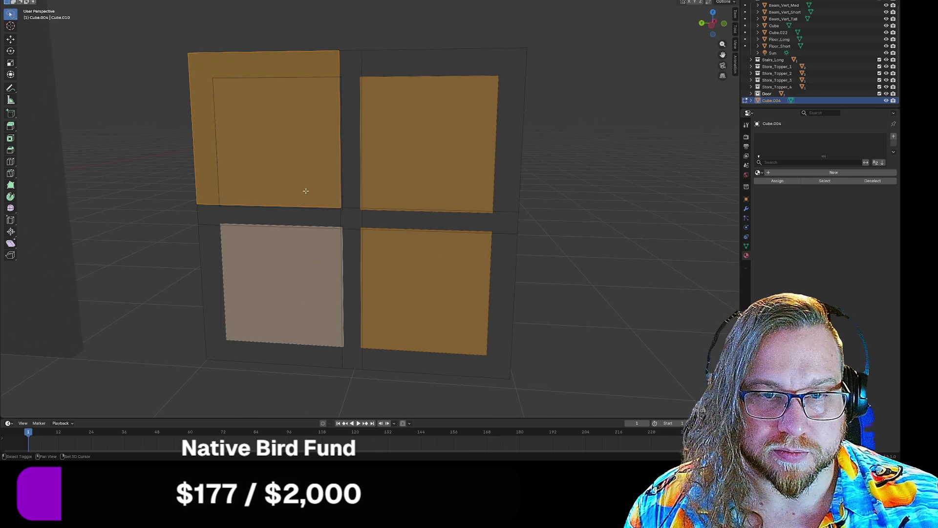
left_click(303, 197, "shift")
left_click(329, 199, "shift")
left_click(237, 76, "shift")
left_click(238, 110, "shift")
left_click(237, 110, "shift")
left_click(241, 104, "shift")
left_click(205, 79, "shift")
mouse_move(205, 80)
middle_mouse_down()
mouse_move(552, 144)
mouse_move(456, 151)
mouse_move(503, 146)
middle_mouse_up()
- Try another pane move, then undo it and restore the four-pane selection
key("g")
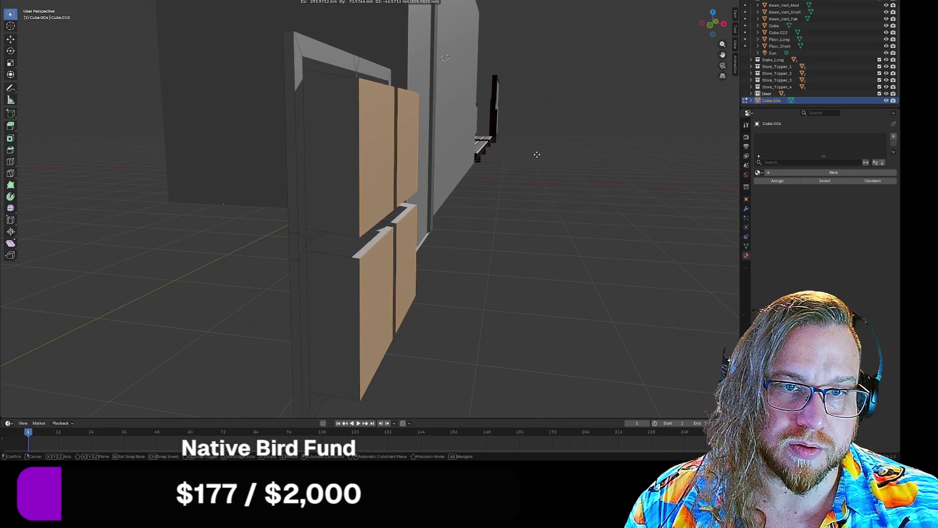
left_click(472, 169)
mouse_move(472, 169)
middle_mouse_down()
mouse_move(530, 168)
mouse_move(413, 160)
mouse_move(513, 172)
mouse_move(498, 174)
middle_mouse_up()
key("ctrl+z")
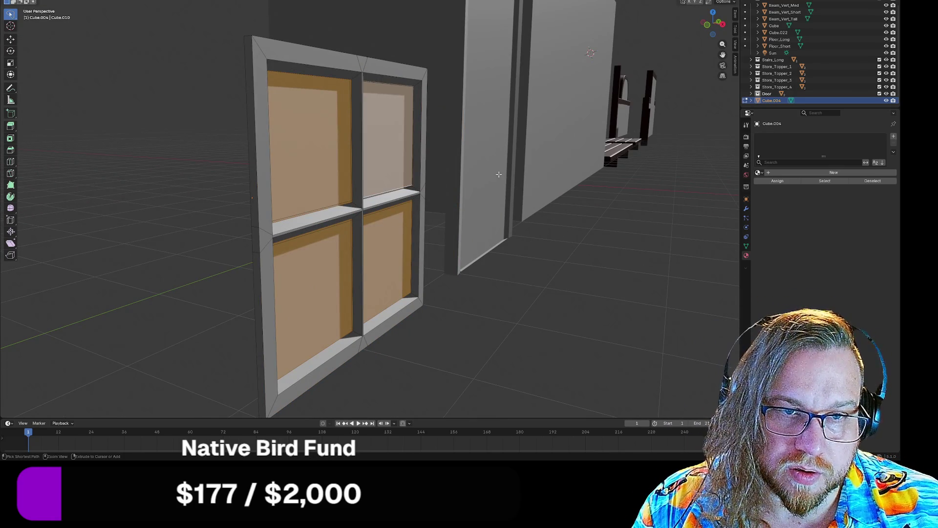
key("ctrl+z")
key("ctrl+z")
key("ctrl+z")
key("ctrl+z")
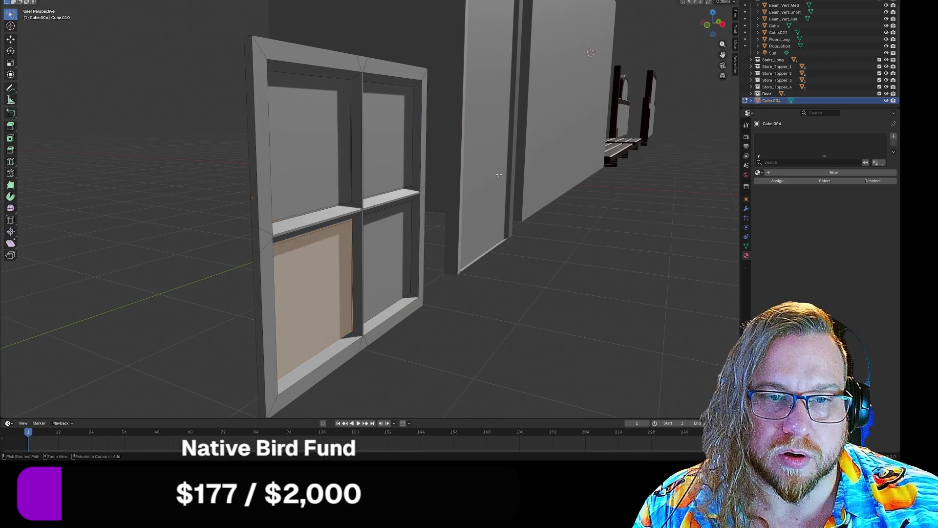
key("ctrl+z")
key("ctrl+z")
key("ctrl+shift+z")
key("ctrl+shift+z")
key("ctrl+shift+z")
mouse_move(498, 175)
middle_mouse_down()
mouse_move(507, 258)
mouse_move(542, 244)
middle_mouse_up()
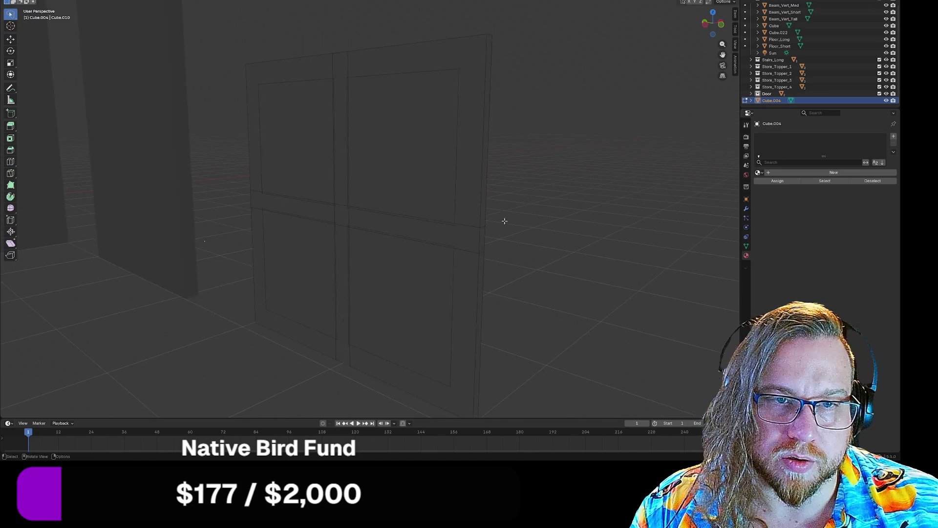
- Select the four duplicate pane faces and delete them
left_click(428, 113)
left_click(299, 189, "shift")
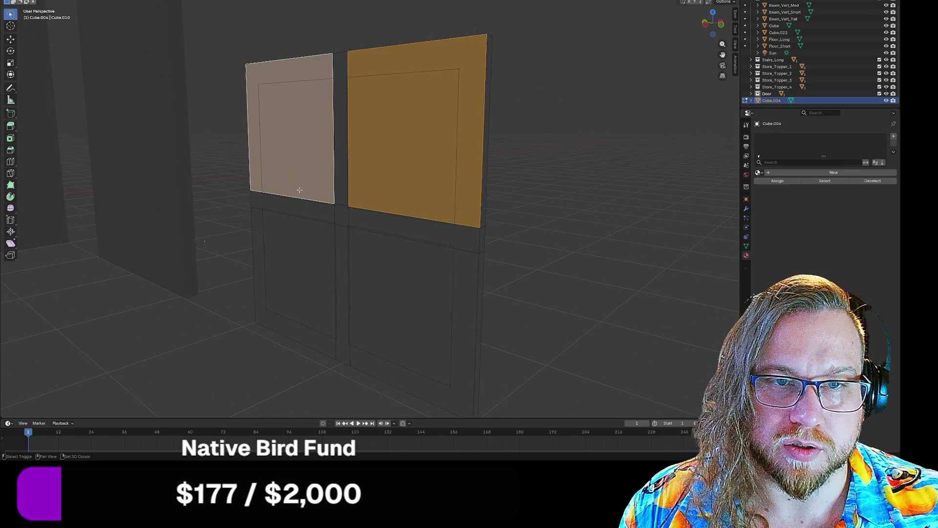
left_click(289, 233, "shift")
left_click(422, 281, "shift")
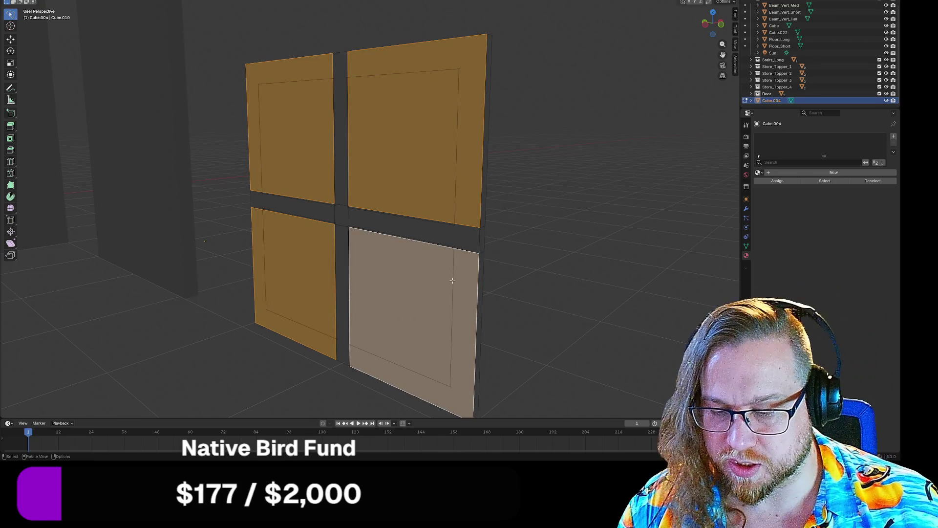
key("x")
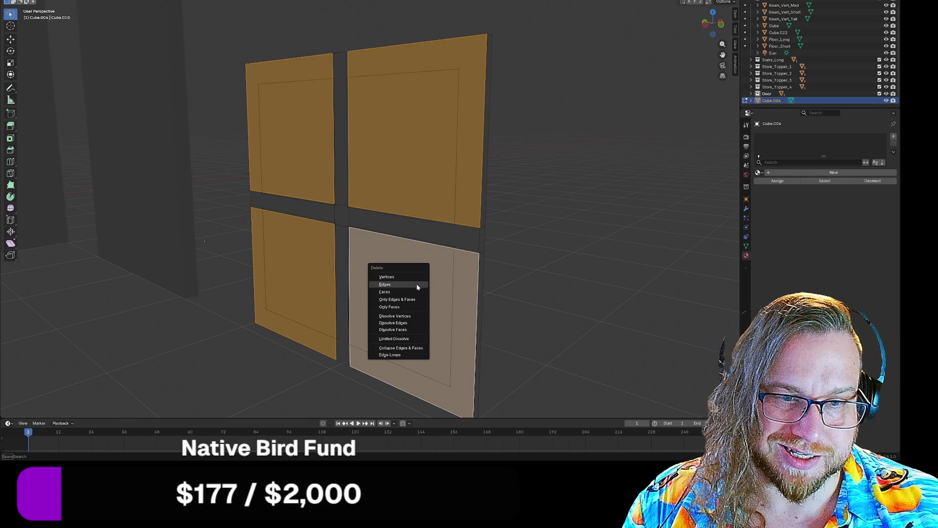
left_click(400, 295)
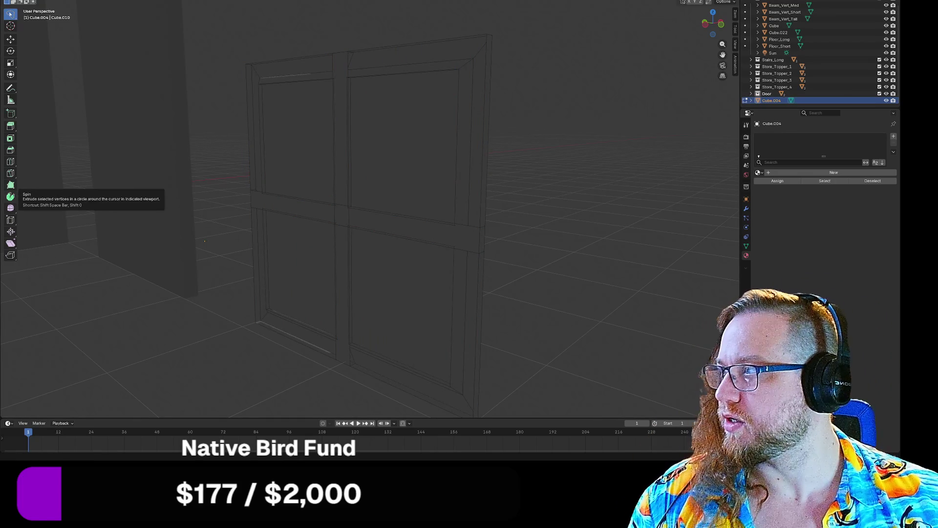
- Select the four glass panes, move them -20 mm back, and deselect
key("shift+z")
mouse_move(587, 189)
middle_mouse_down()
mouse_move(523, 199)
mouse_move(324, 142)
middle_mouse_up()
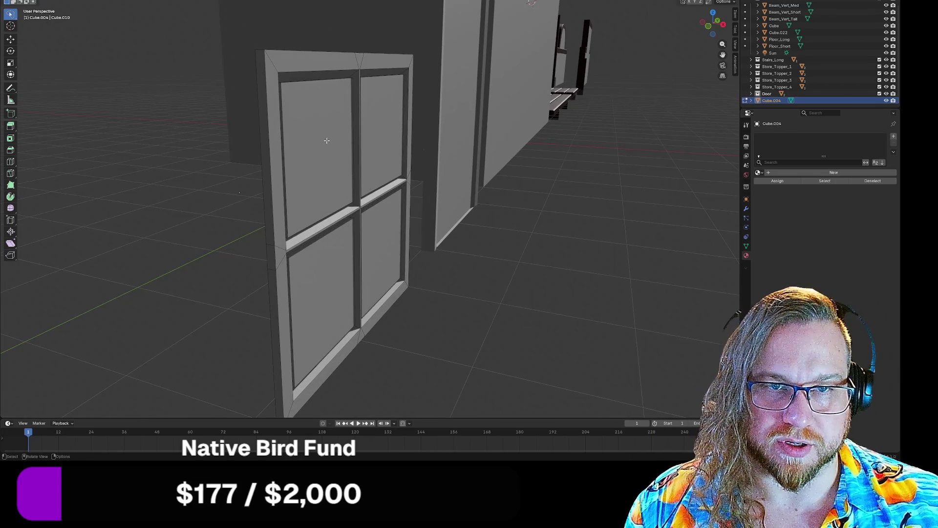
left_click(324, 143)
left_click(385, 136, "shift")
left_click(383, 244, "shift")
left_click(323, 276, "shift")
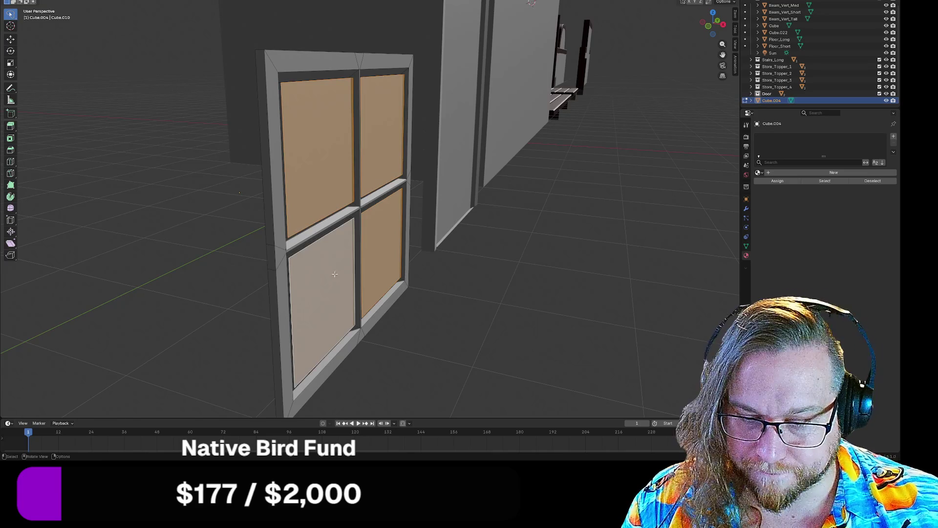
key("g")
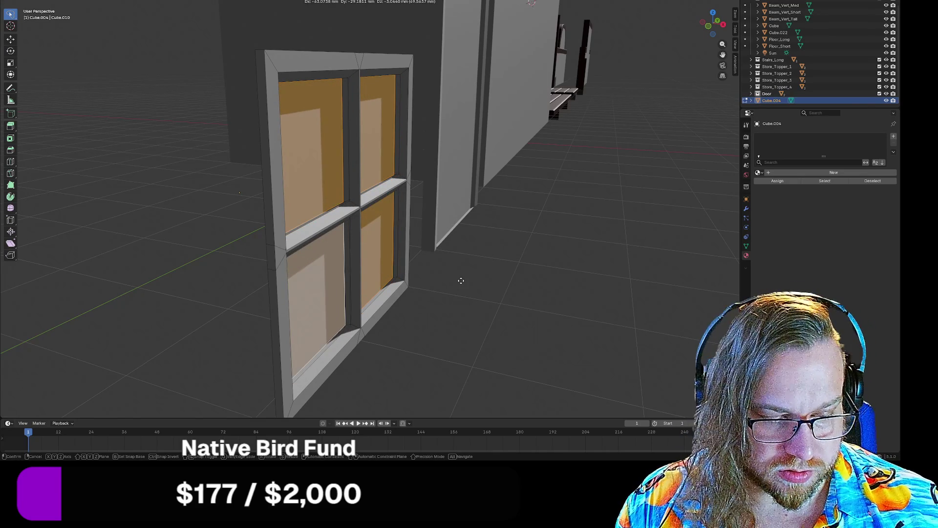
type("-20")
key("Return")
key("alt+a")
mouse_move(460, 281)
middle_mouse_down()
mouse_move(430, 269)
mouse_move(396, 272)
mouse_move(383, 251)
mouse_move(413, 251)
mouse_move(393, 289)
mouse_move(406, 279)
mouse_move(388, 289)
mouse_move(464, 299)
mouse_move(345, 287)
mouse_move(335, 266)
mouse_move(342, 274)
middle_mouse_up()
- Reselect the four pane faces and separate them into their own object
scroll(361, 288, "down", 6)
middle_click_drag(387, 309, 395, 314)
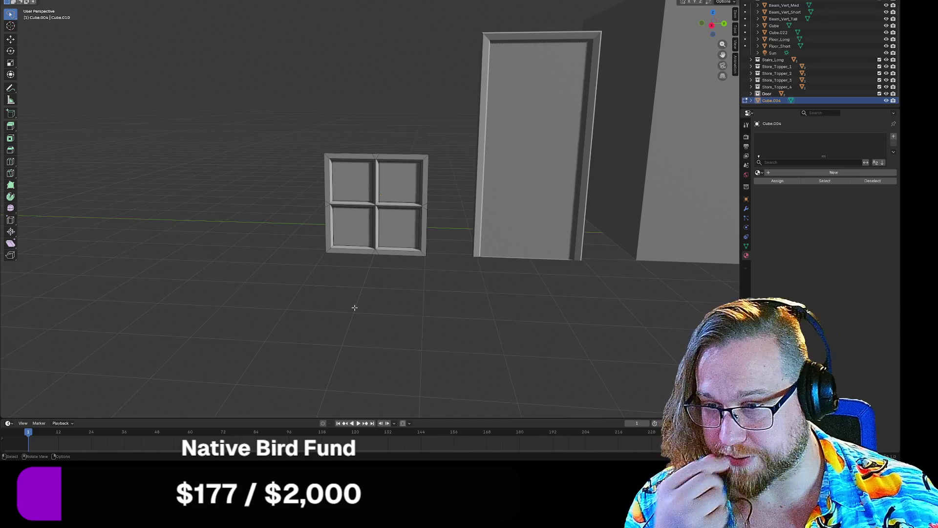
scroll(362, 303, "up", 8)
left_click(332, 127)
left_click(483, 113, "shift")
left_click(479, 303, "shift")
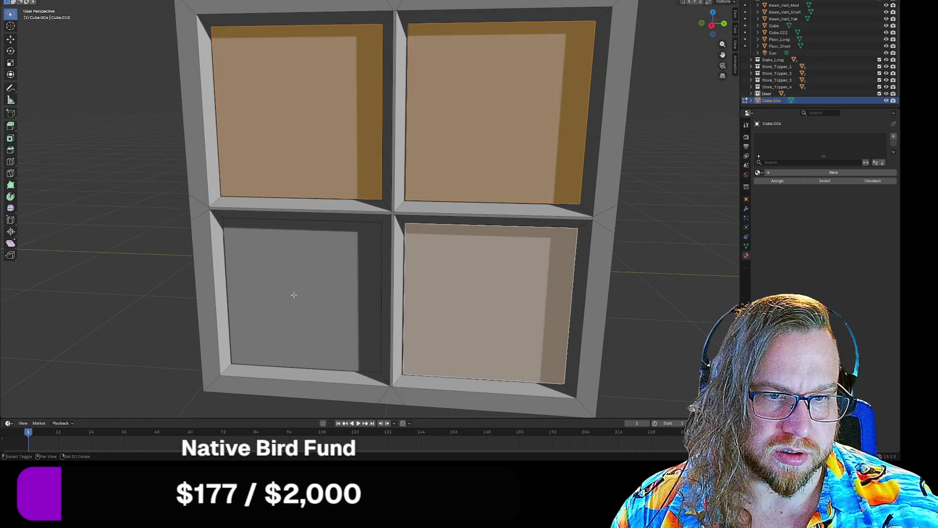
left_click(298, 294, "shift")
right_click(297, 292)
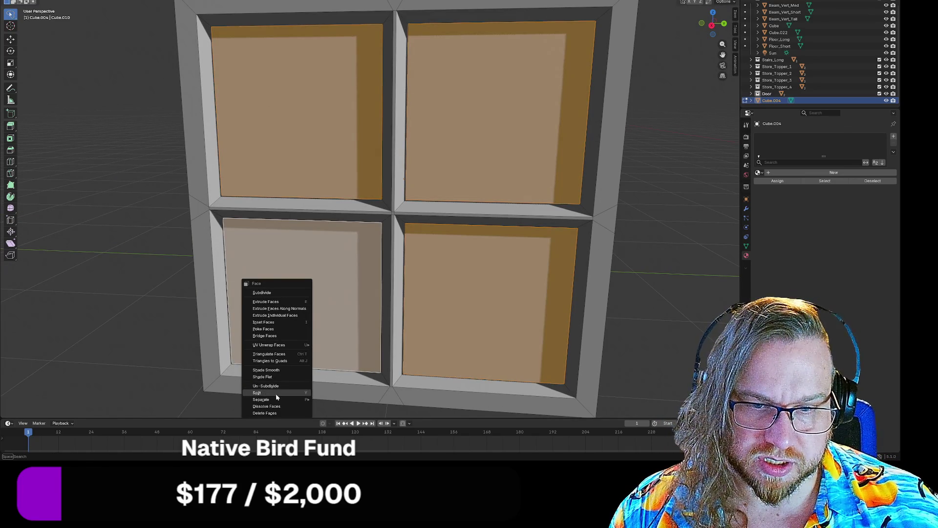
mouse_move(304, 399)
left_click(344, 403)
scroll(320, 186, "down", 8)
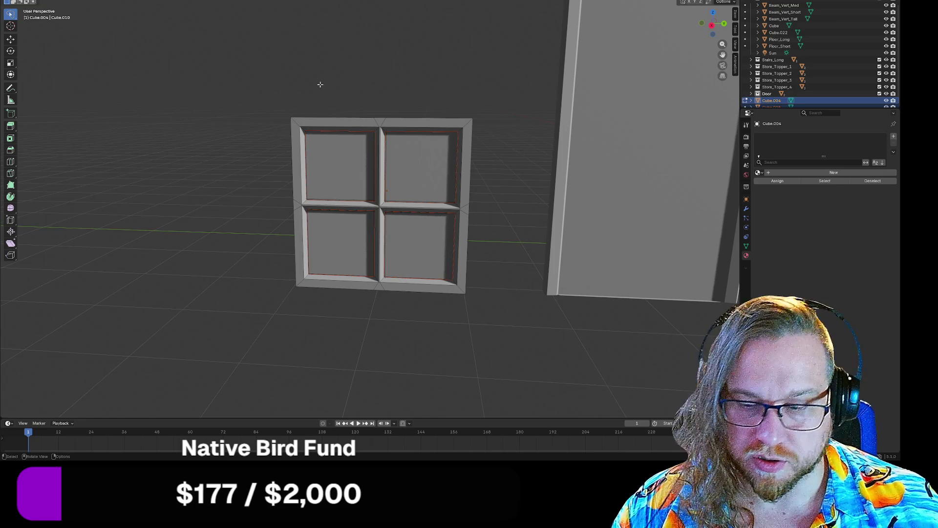
- Return to Object Mode and select Cube.004 and Cube.005 in the Outliner
key("Tab")
key("alt+a")
key("alt+a")
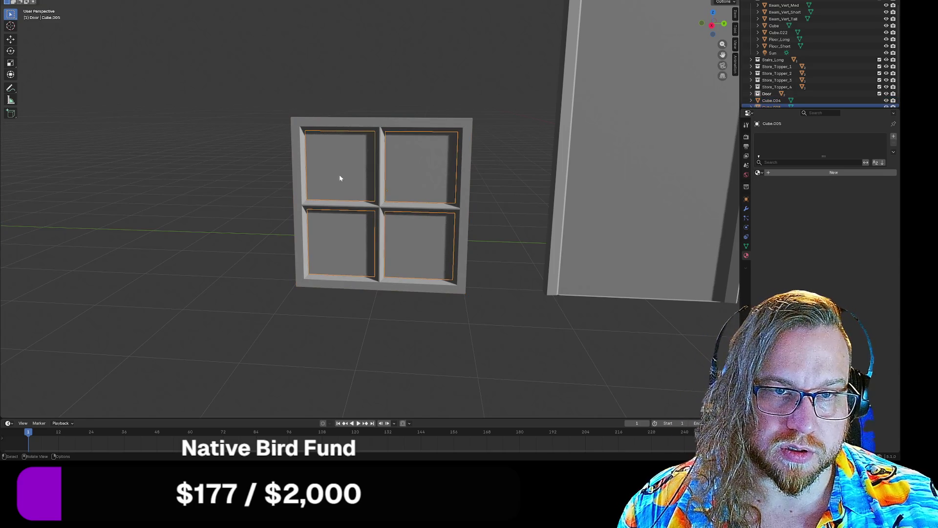
left_click(365, 126)
left_click(338, 100)
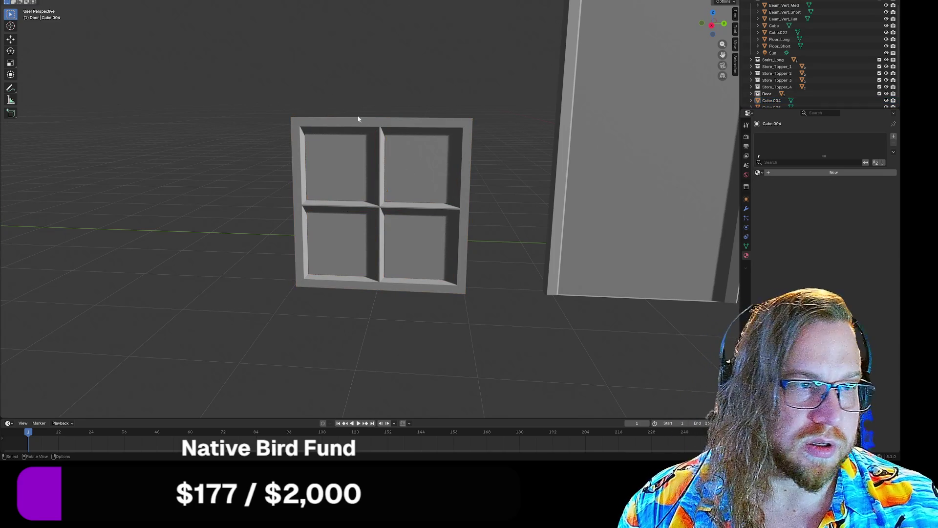
scroll(781, 79, "down", 1)
left_click(768, 94)
left_click(766, 101)
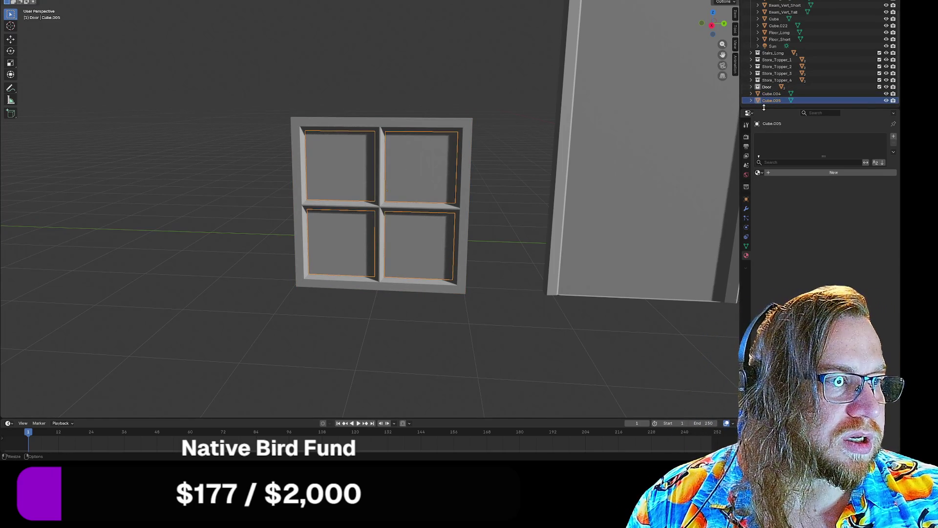
- Create a new collection named 'Window' and reselect both window objects
right_click(764, 104)
left_click(756, 108)
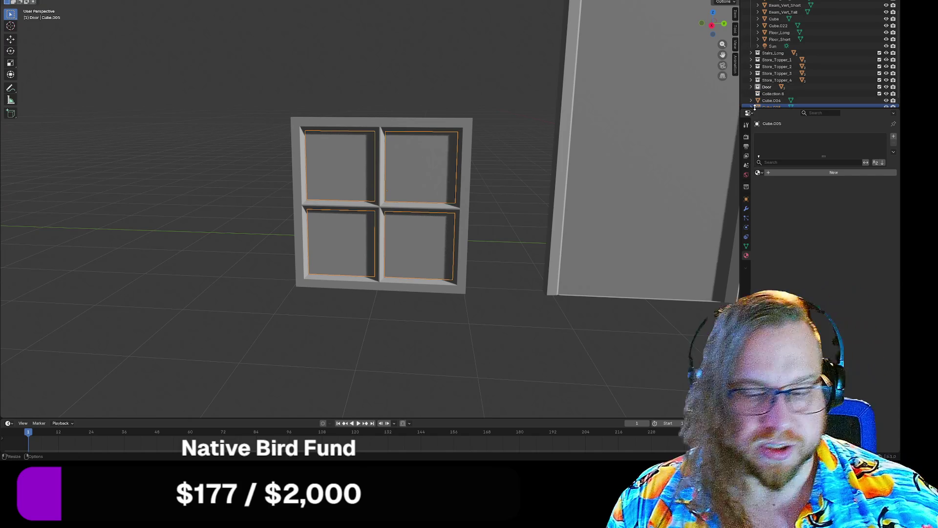
key("i")
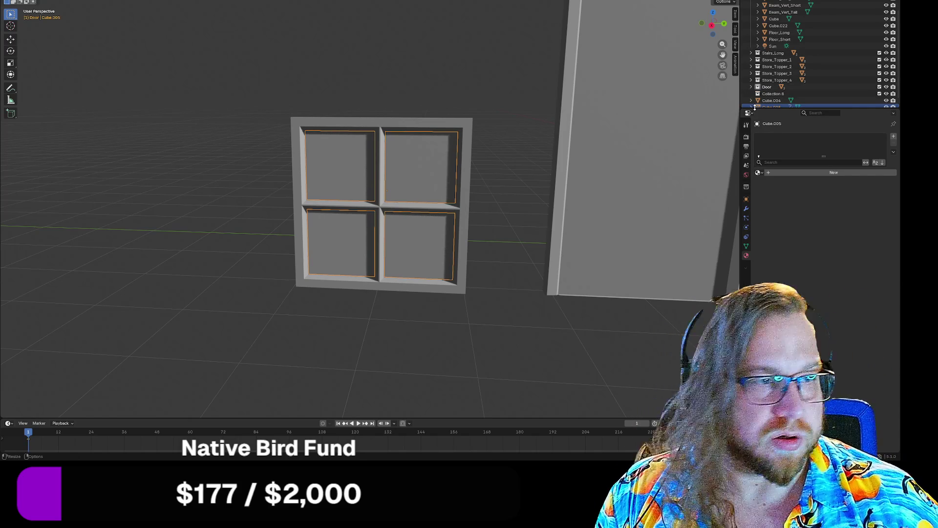
double_click(772, 94)
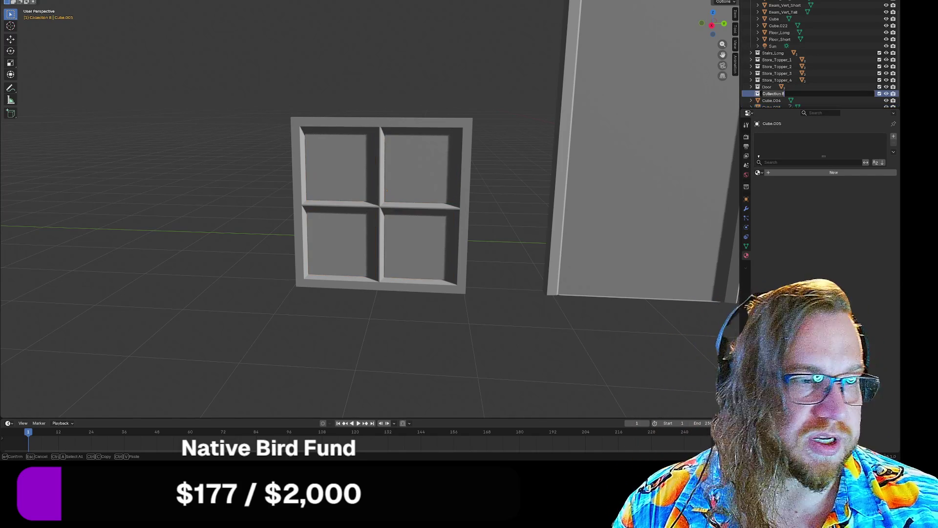
type("Window")
key("Return")
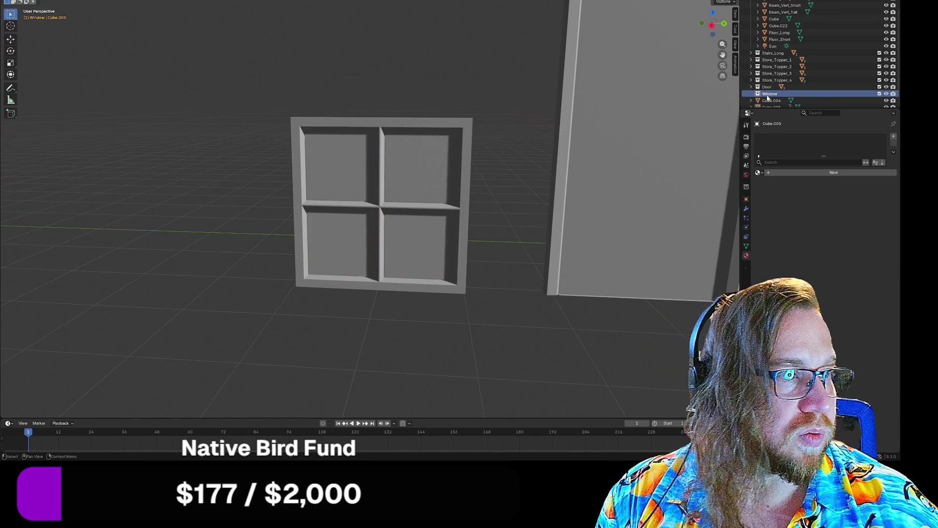
scroll(763, 99, "down", 1)
left_click(771, 93)
left_click(771, 100, "shift")
- Drag Cube.004 and Cube.005 onto the Window collection in the Outliner
left_click_drag(771, 100, 770, 91)
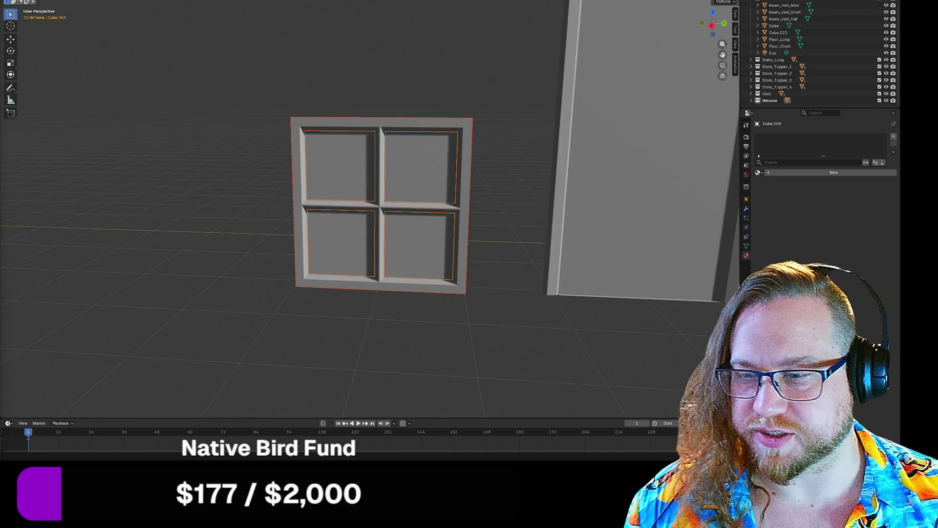
- Select the door Cube.002 and open its material browse dropdown
scroll(423, 61, "down", 6)
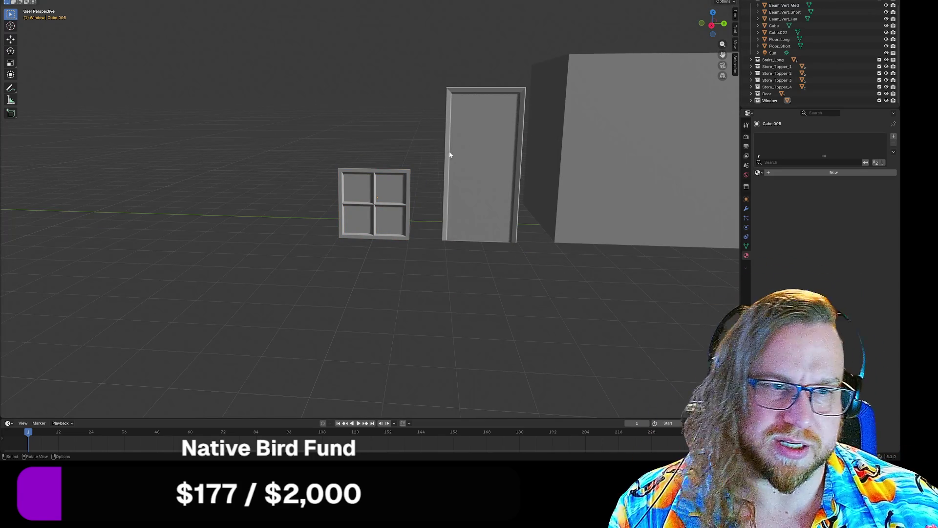
mouse_move(419, 142)
middle_mouse_down()
mouse_move(289, 172)
mouse_move(367, 235)
mouse_move(419, 247)
mouse_move(338, 247)
mouse_move(316, 185)
middle_mouse_up()
scroll(316, 185, "down", 5)
mouse_move(357, 209)
middle_mouse_down()
mouse_move(439, 257)
mouse_move(469, 253)
middle_mouse_up()
scroll(357, 233, "up", 5)
scroll(357, 233, "up", 3)
middle_click_drag(322, 205, 304, 201)
left_click(343, 141)
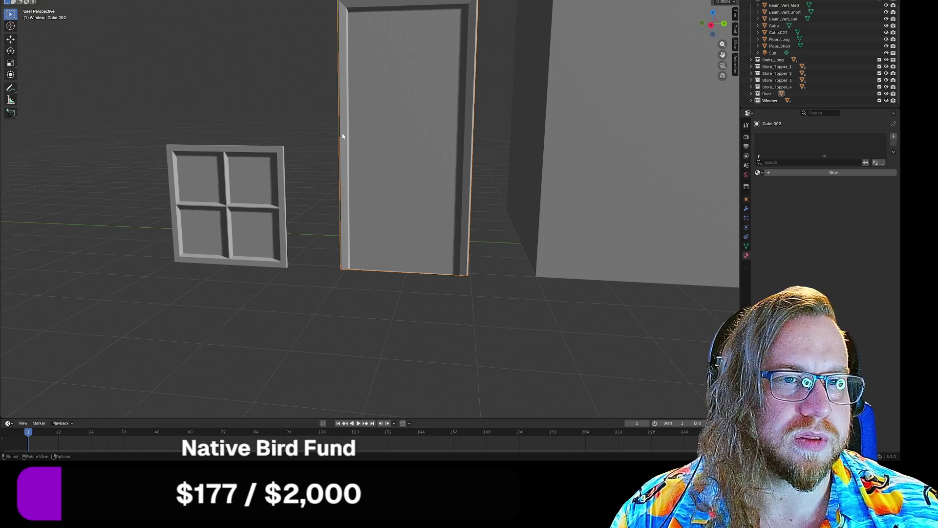
left_click(758, 172)
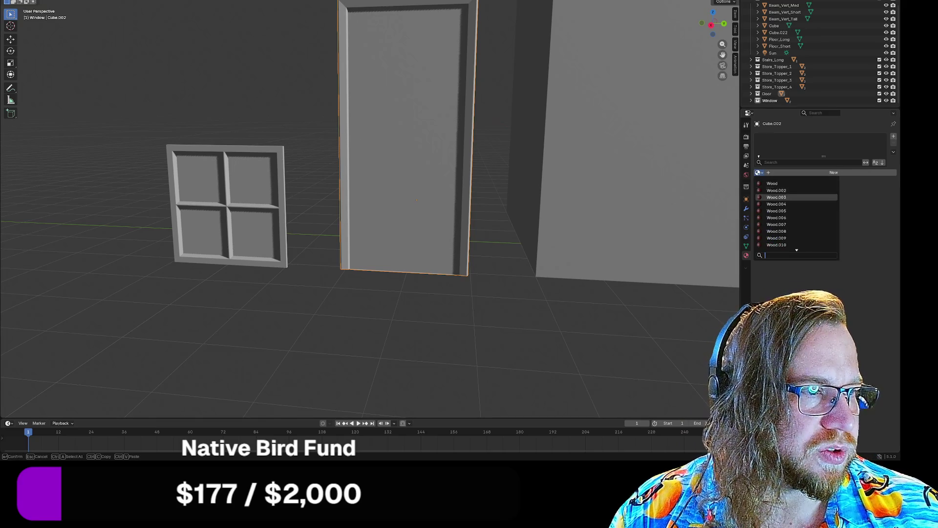